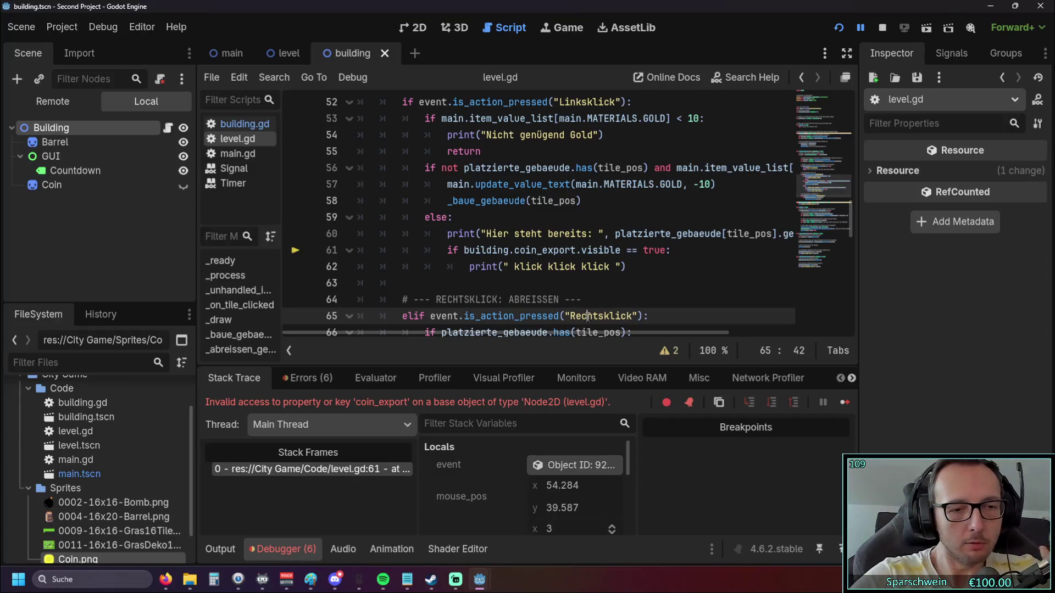
Show the debugger's Errors list and enlarge it to reveal the red error.
click(323, 379)
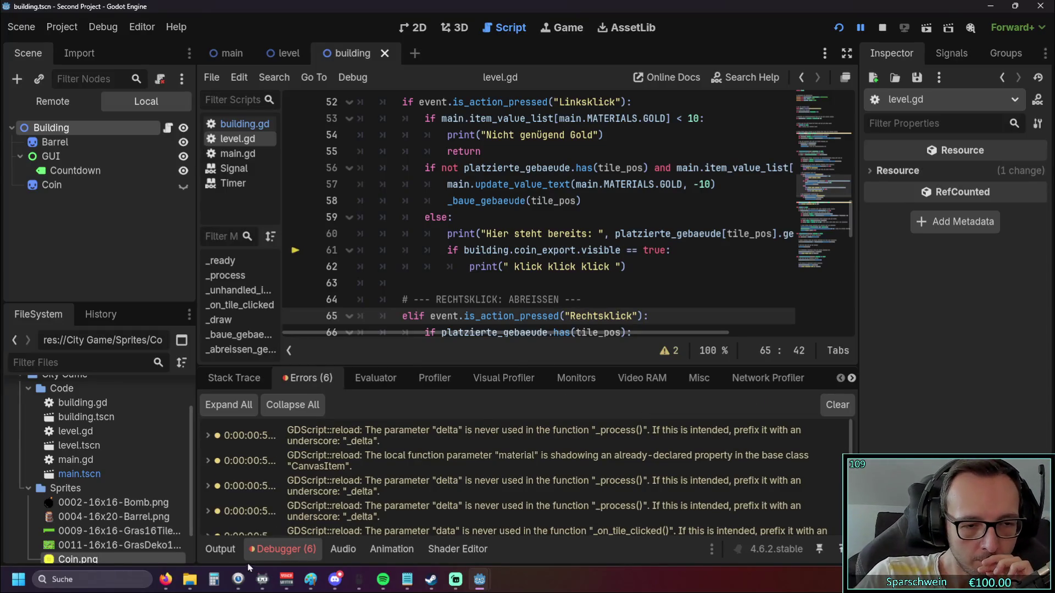
click(286, 548)
click(286, 549)
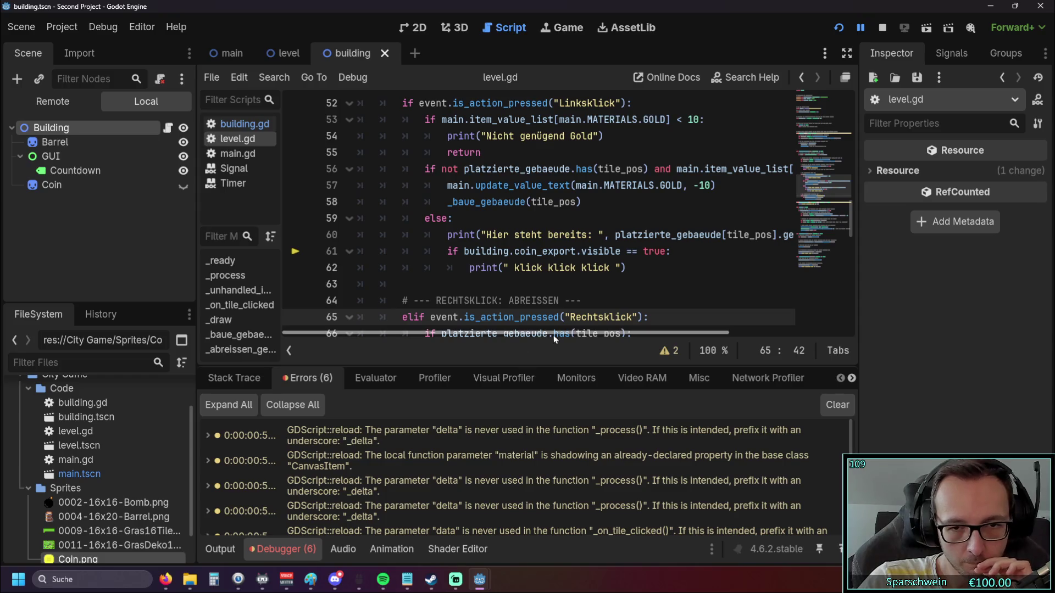
drag(548, 367, 544, 223)
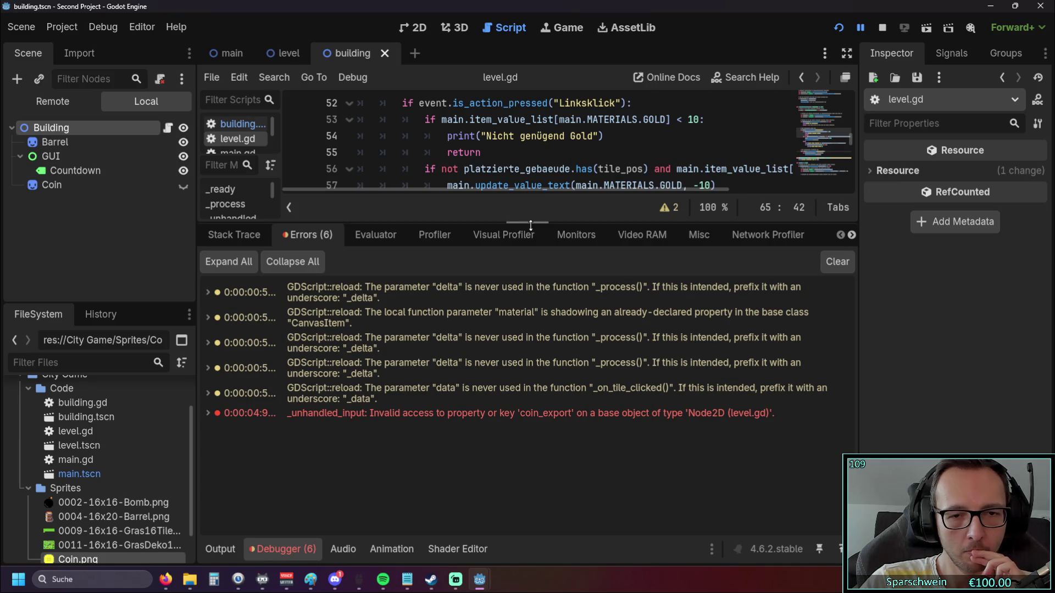
Jump from the coin_export error to level.gd line 61 and resize the script area.
drag(531, 225, 511, 366)
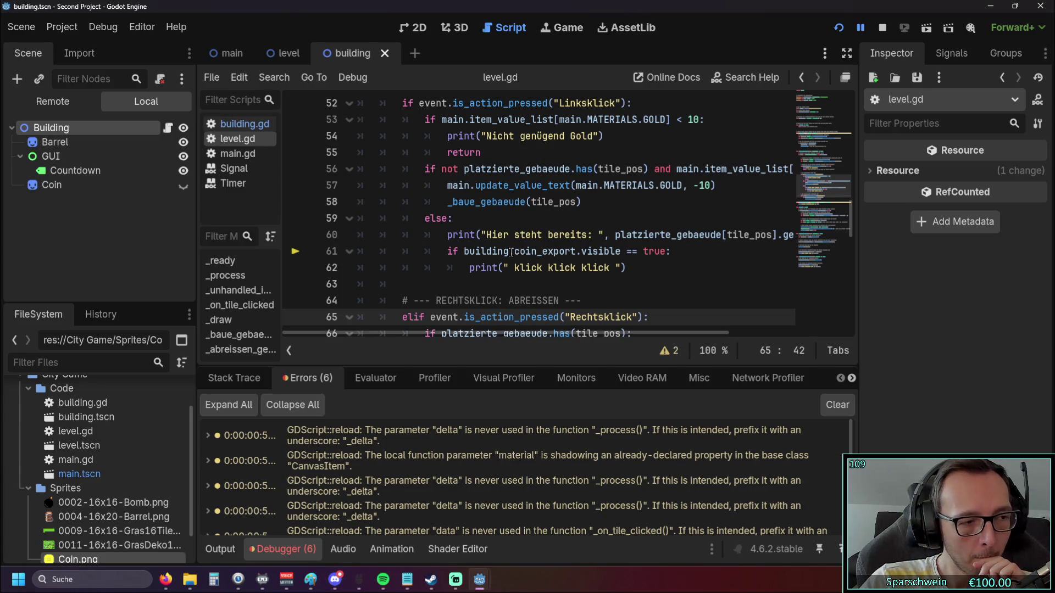
scroll(524, 255, down, 2)
scroll(524, 256, up, 2)
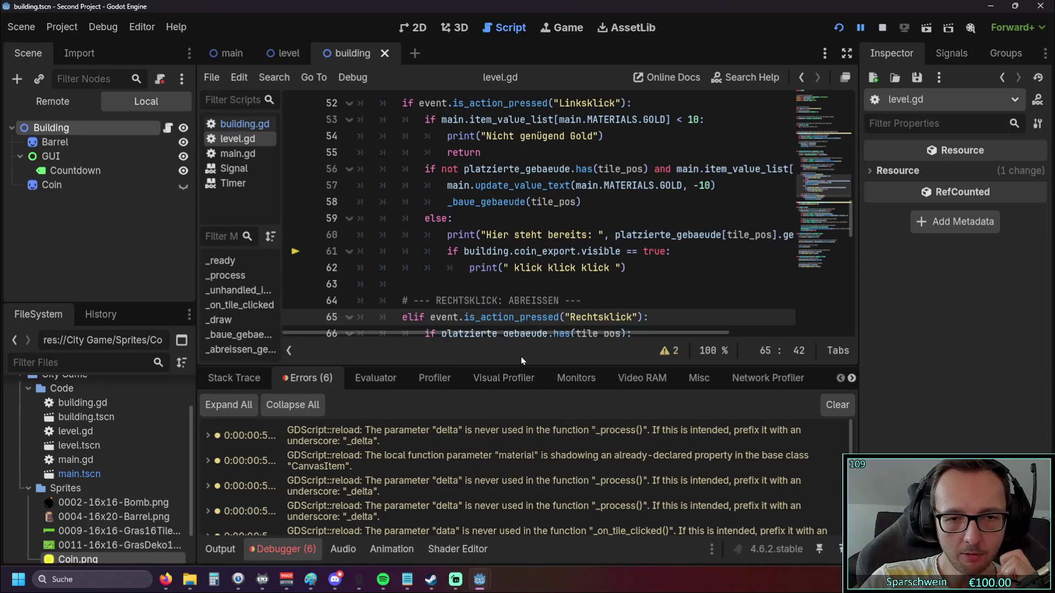
mouse_move(522, 358)
mouse_down()
mouse_move(527, 253)
mouse_move(527, 299)
mouse_up()
click(334, 500)
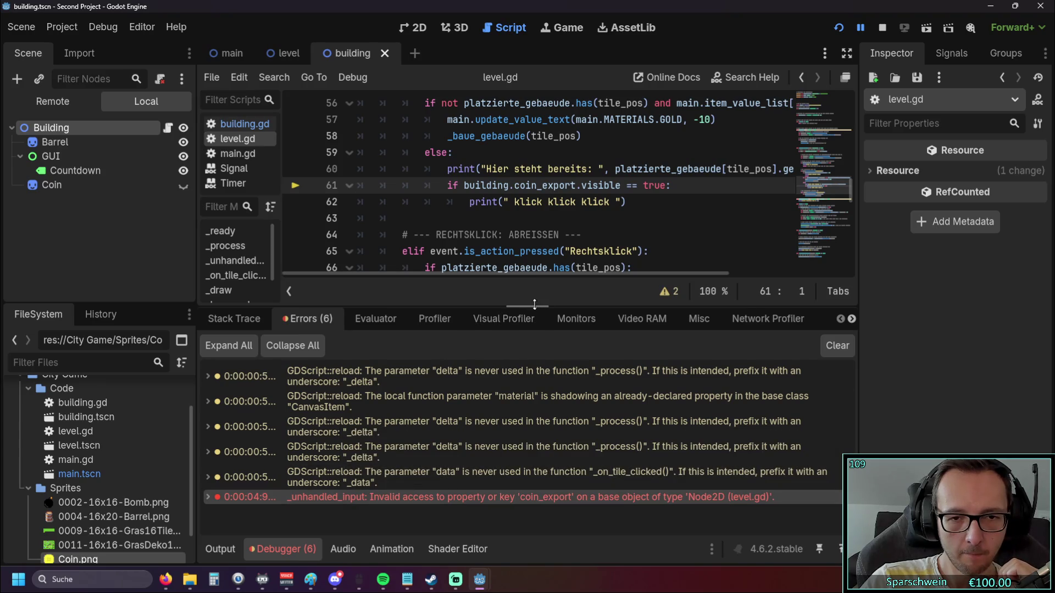
drag(535, 305, 536, 364)
click(470, 312)
scroll(504, 296, up, 1)
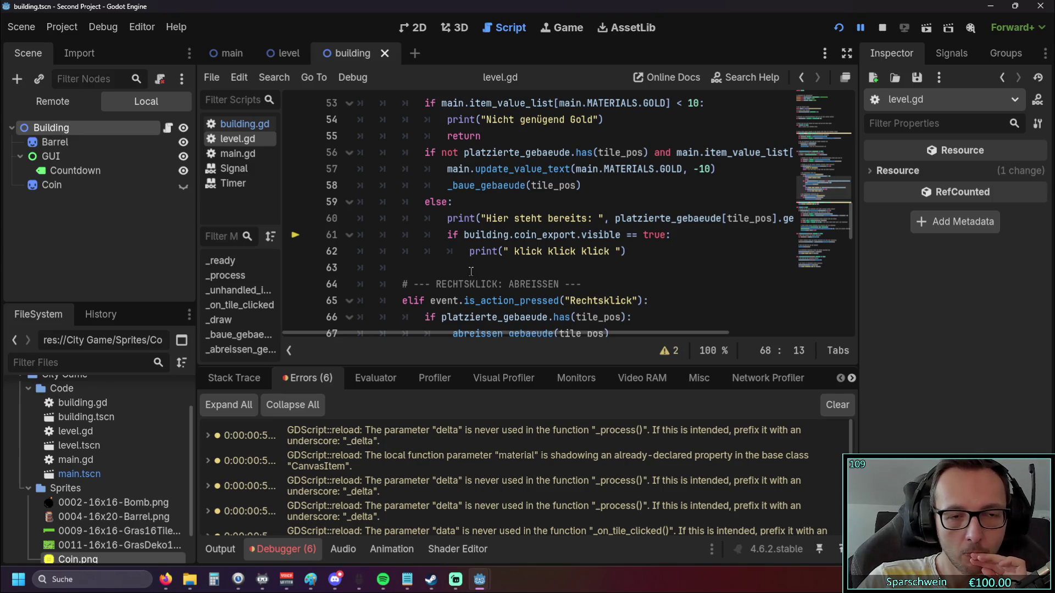
Switch the debugger to Stack Trace and enlarge it to browse the variables.
click(234, 378)
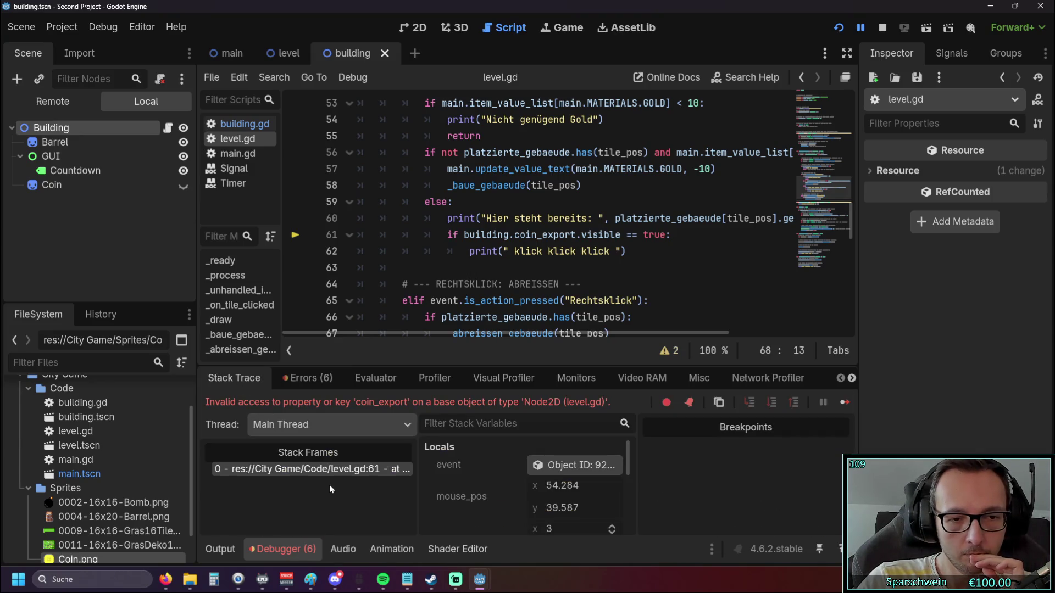
scroll(548, 478, down, 5)
scroll(549, 494, up, 2)
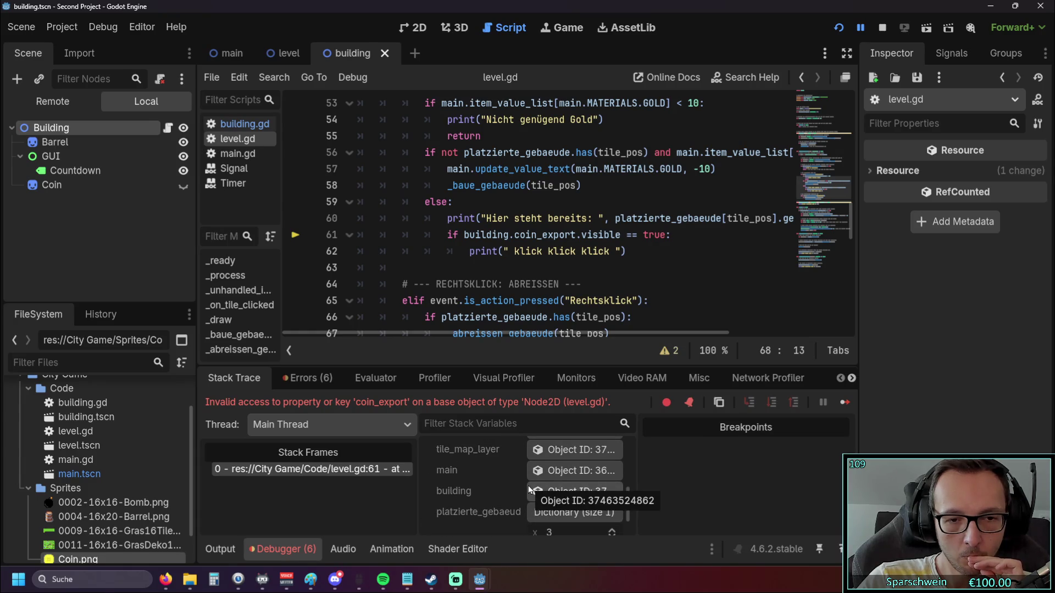
scroll(527, 484, up, 2)
scroll(526, 483, down, 3)
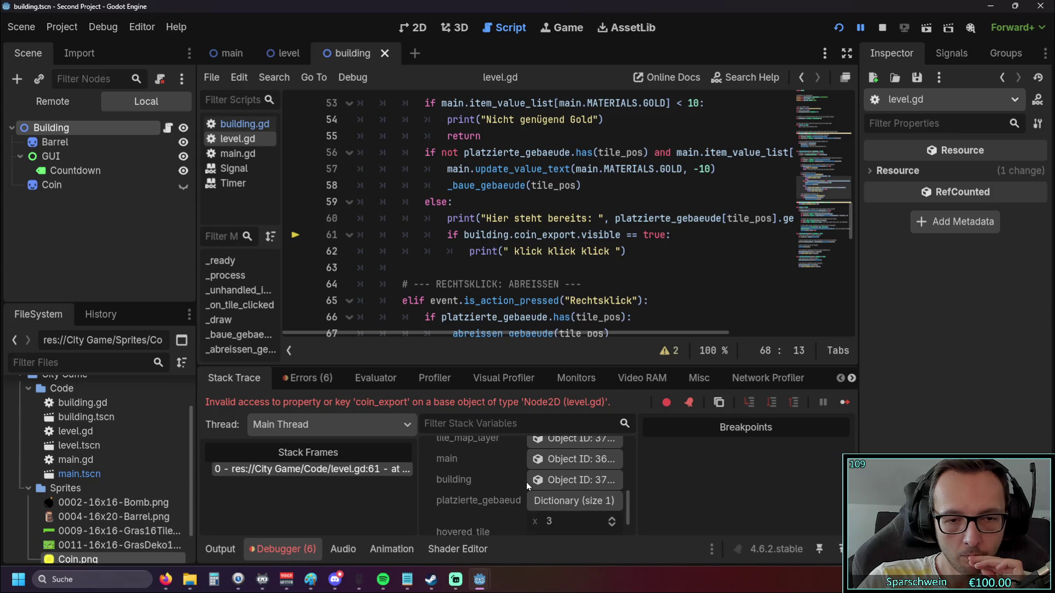
scroll(526, 481, down, 1)
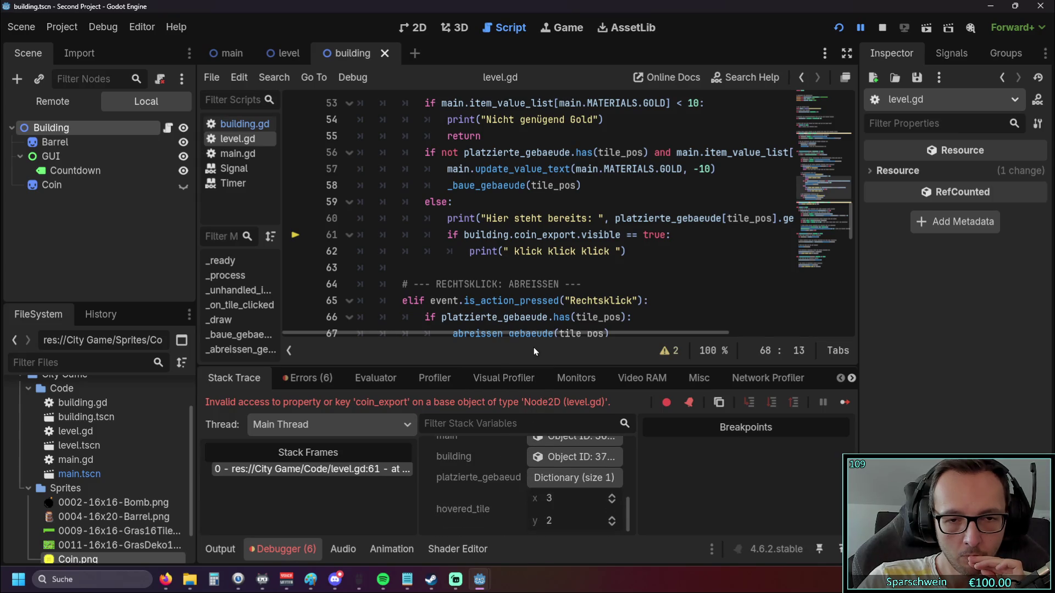
drag(513, 361, 517, 297)
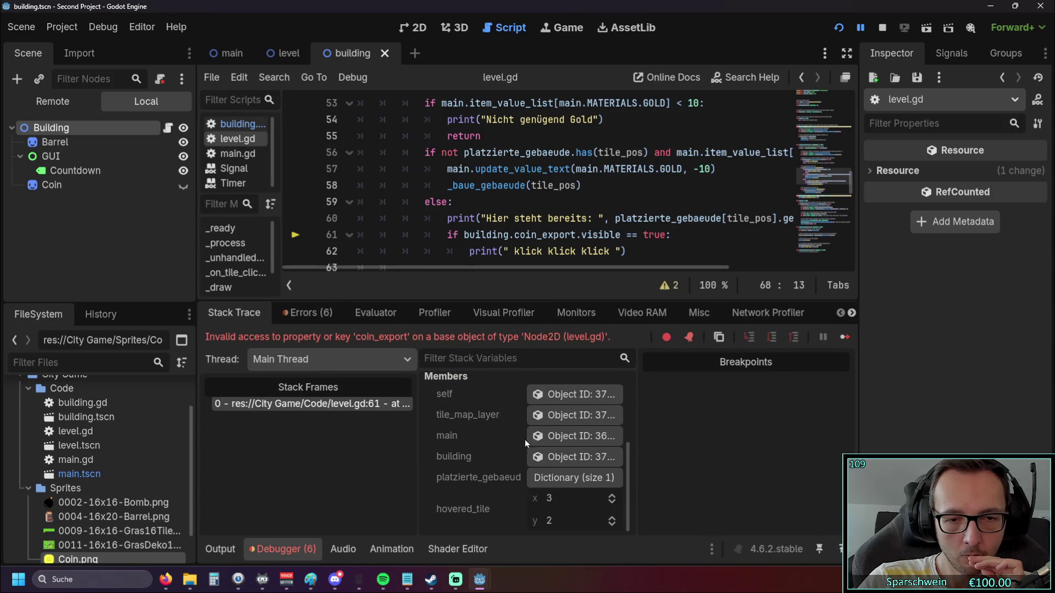
scroll(553, 462, up, 1)
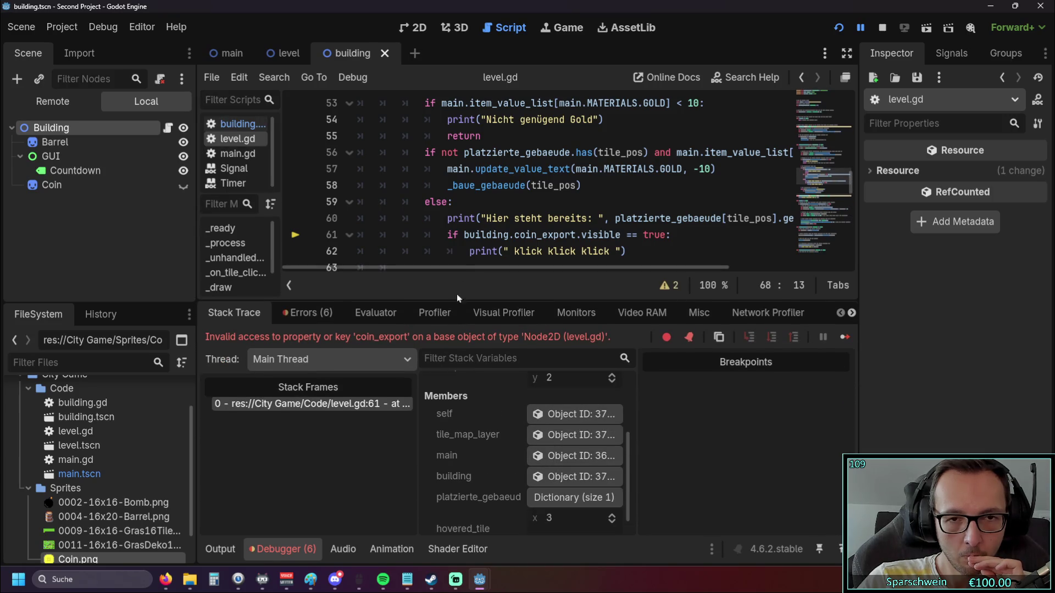
Select the level.gd:61 frame, review members like hovered tile (3, 2), and pick building's object.
click(334, 406)
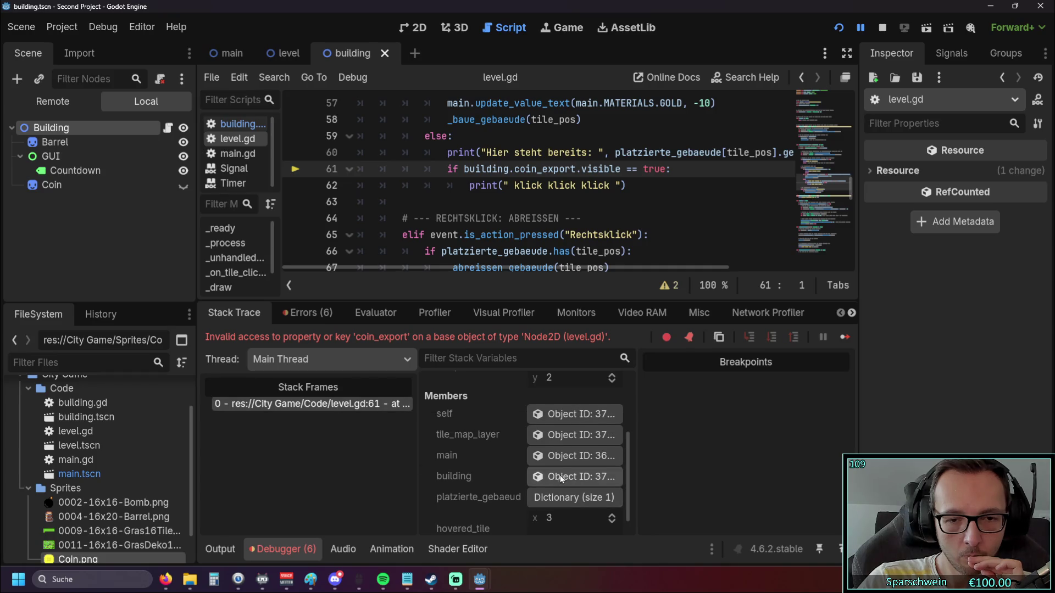
scroll(560, 478, down, 1)
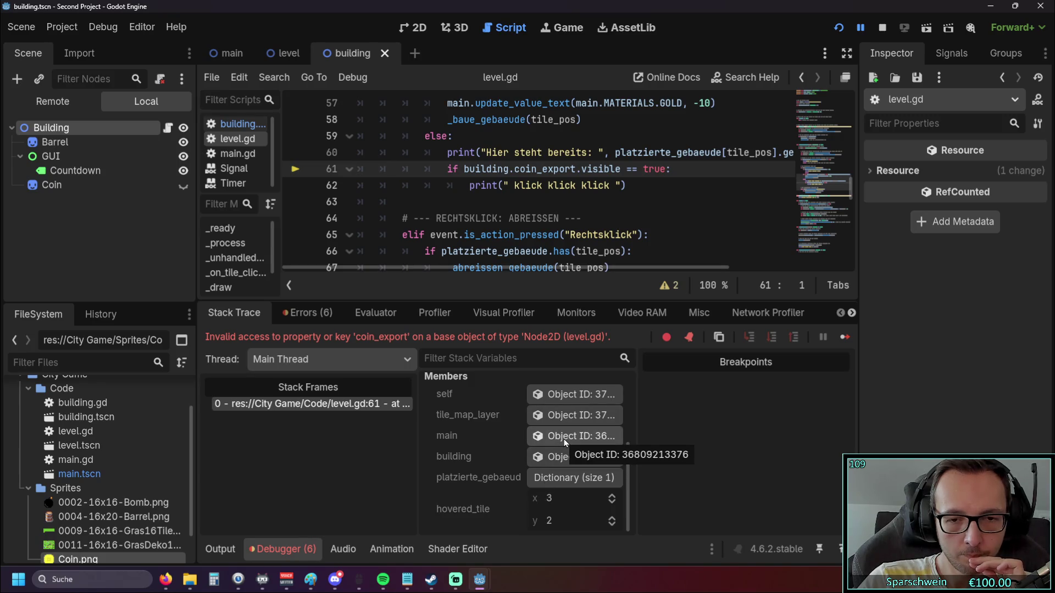
scroll(565, 443, up, 5)
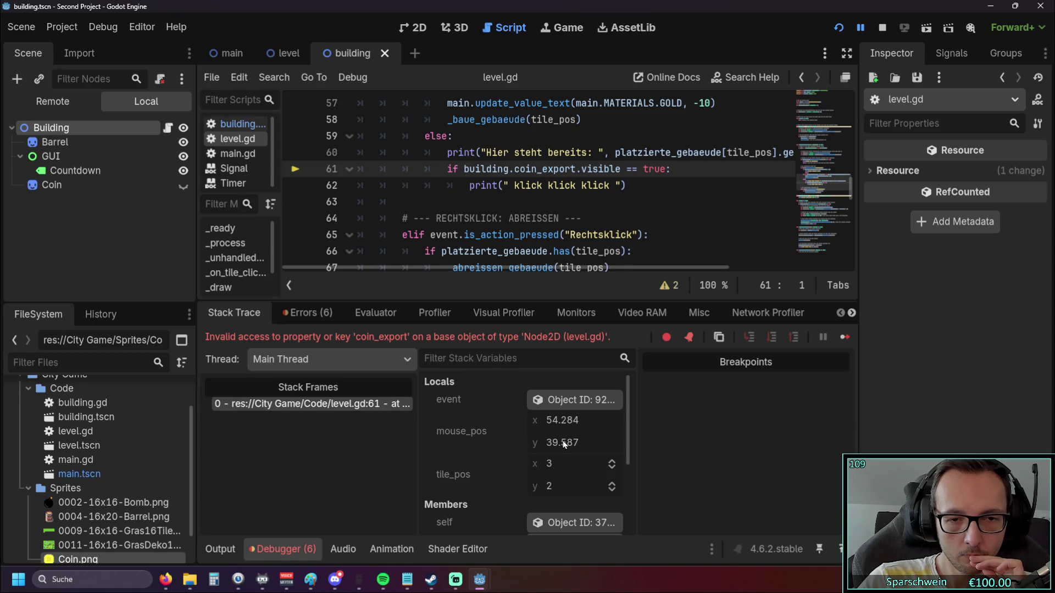
scroll(563, 444, down, 5)
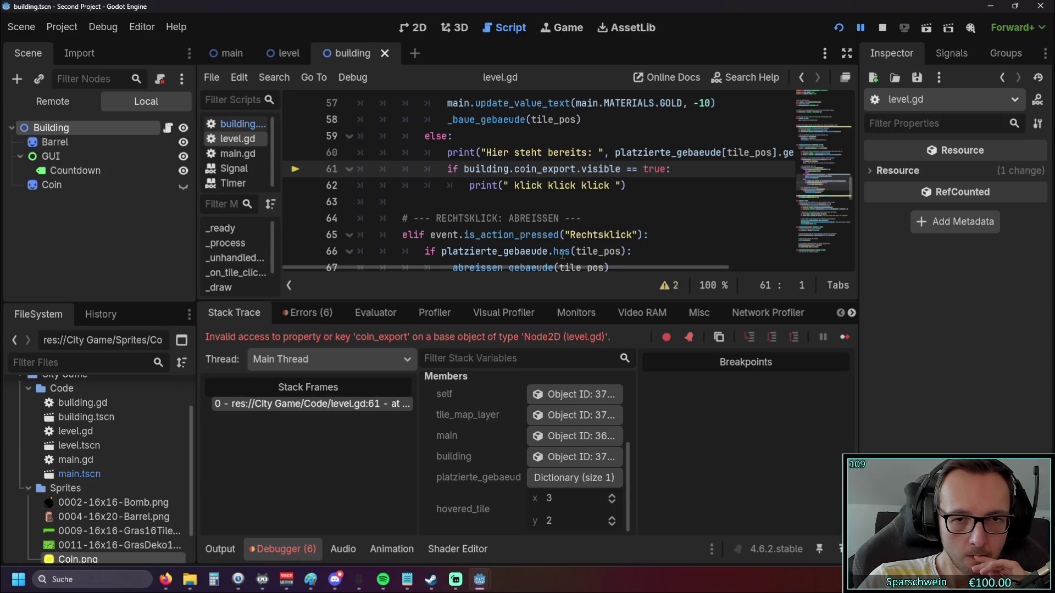
mouse_move(562, 254)
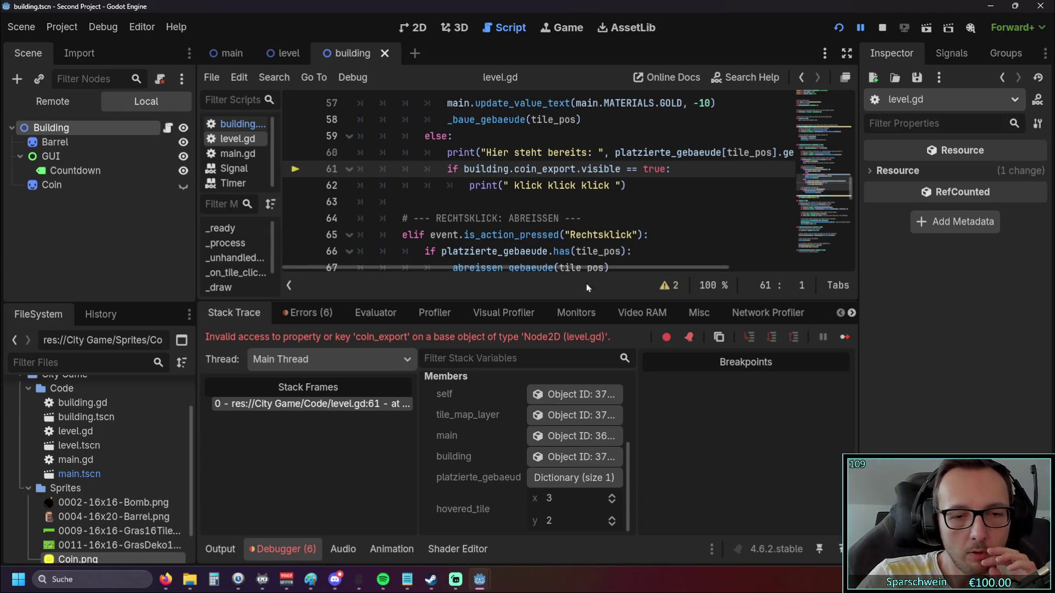
click(571, 458)
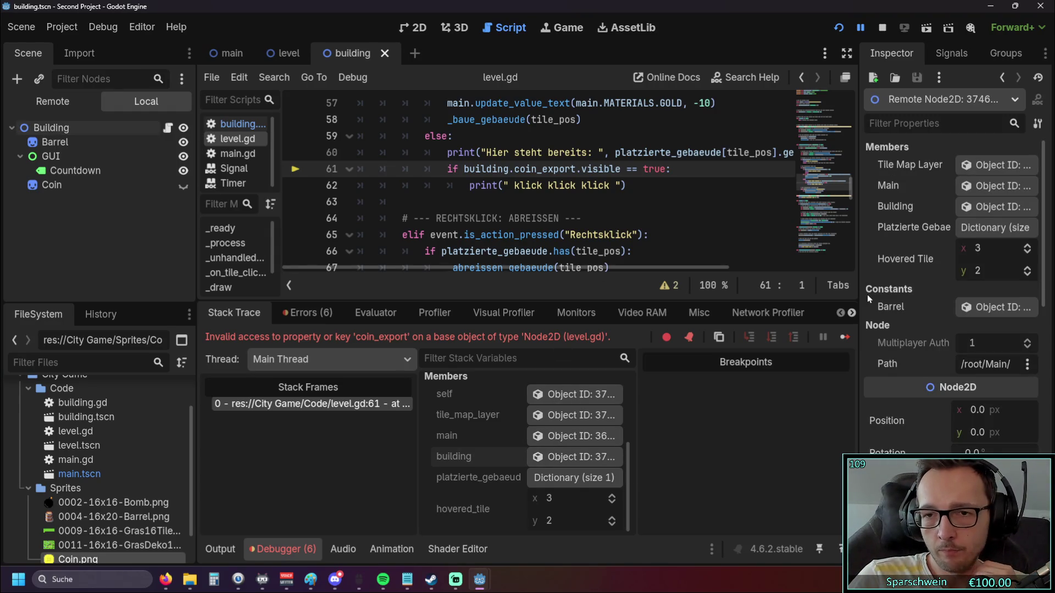
Widen the Inspector to confirm building is the Level node at /root/Main/Level, then narrow it.
mouse_move(858, 294)
mouse_down()
mouse_move(633, 296)
mouse_move(679, 291)
mouse_up()
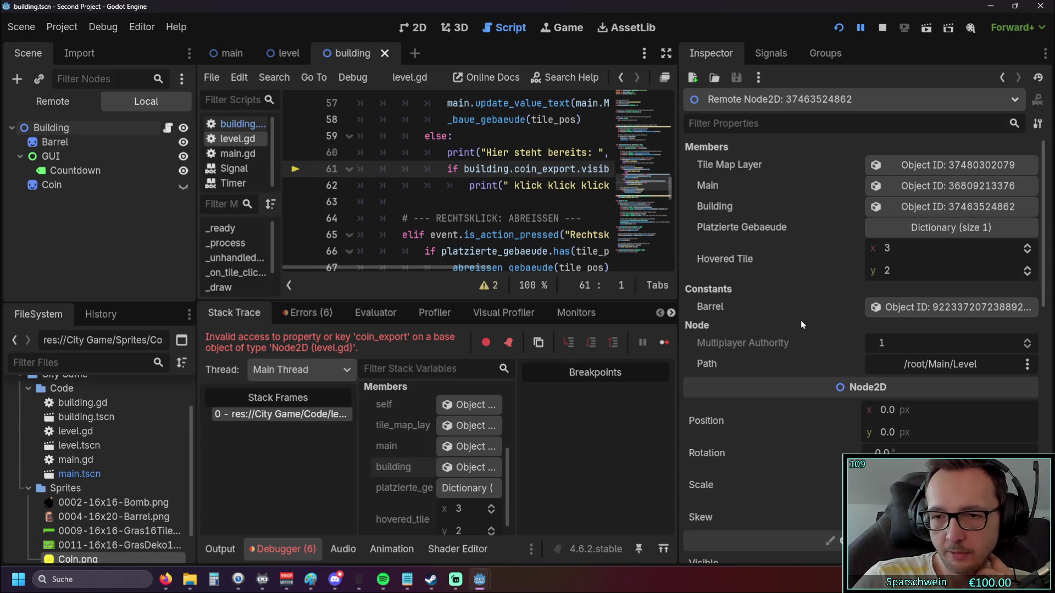
scroll(801, 318, down, 3)
scroll(801, 317, down, 3)
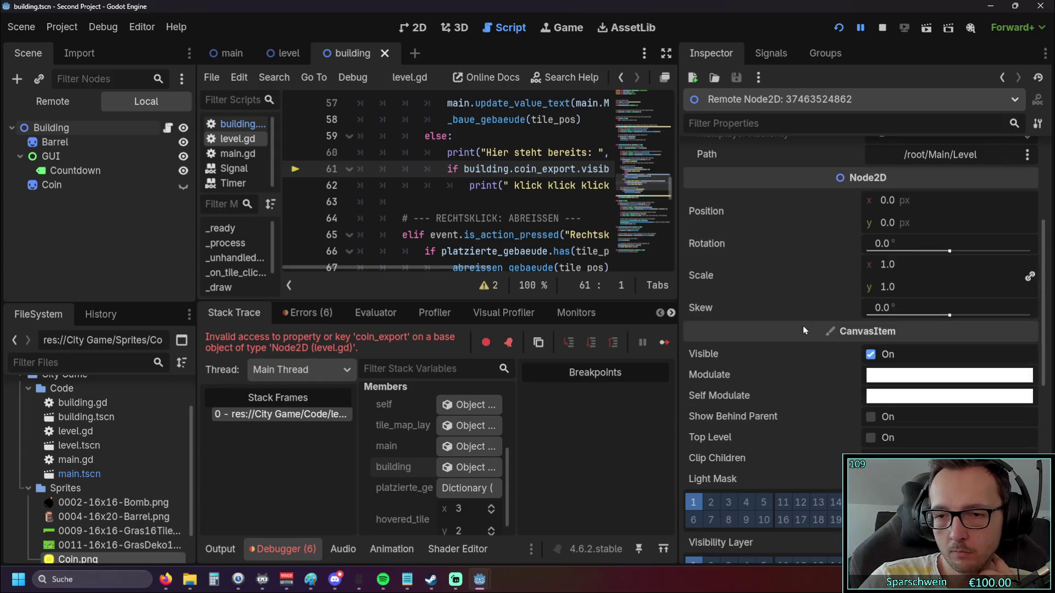
scroll(791, 334, down, 10)
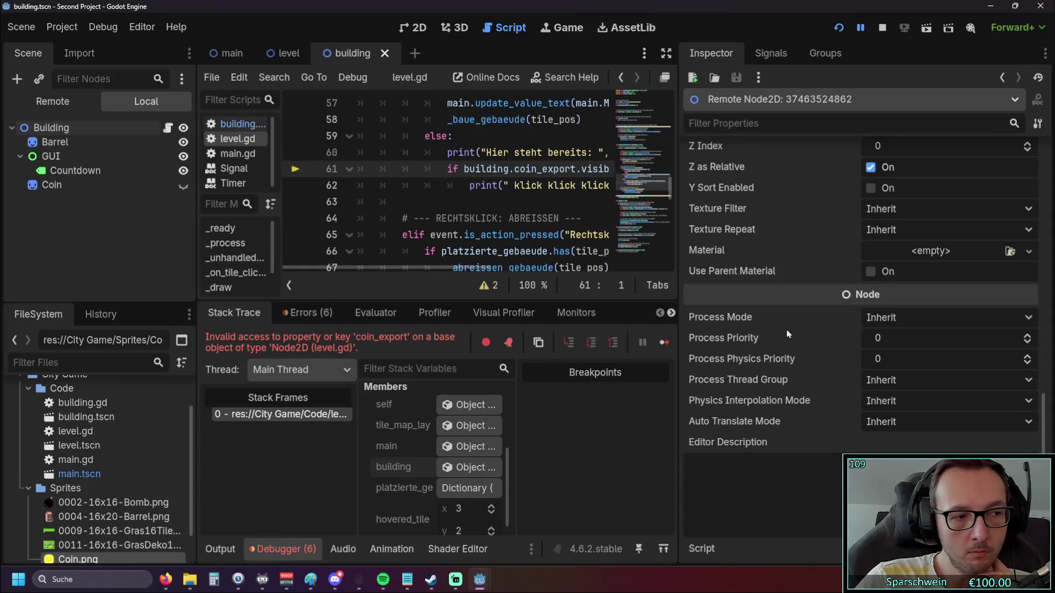
scroll(787, 330, up, 10)
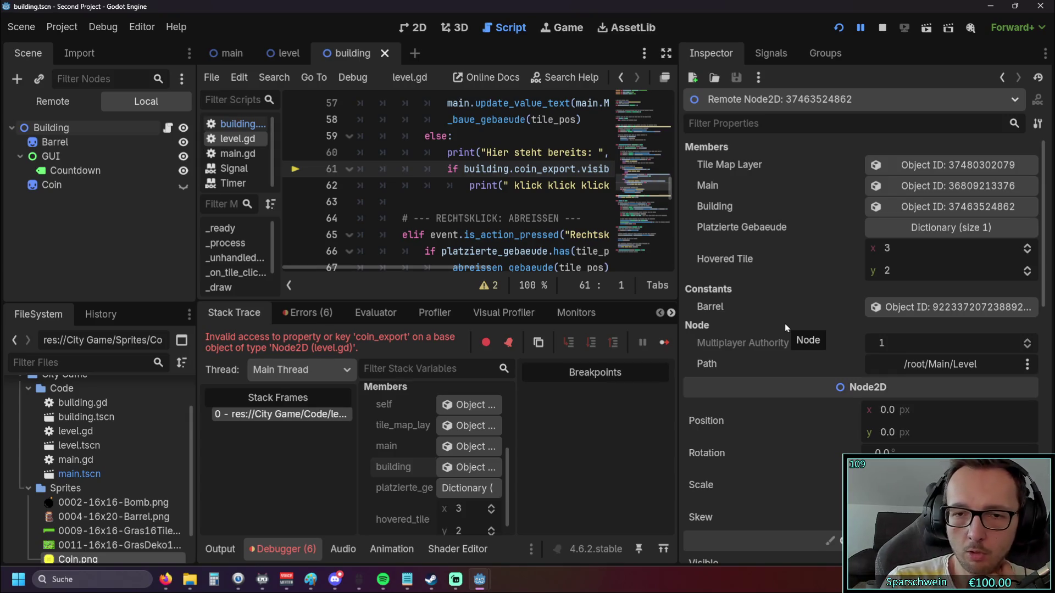
click(1027, 367)
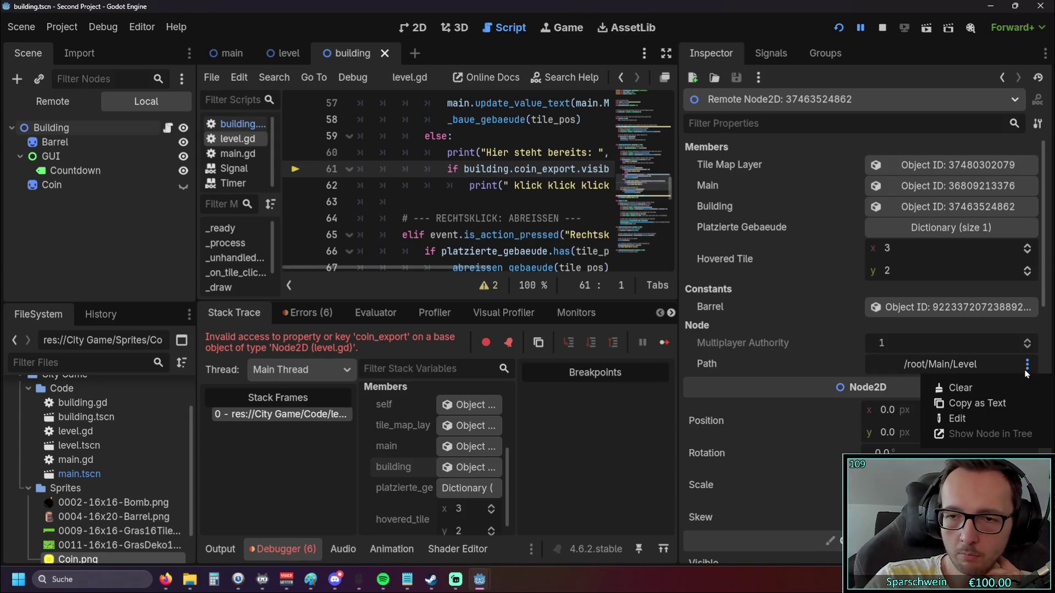
click(987, 368)
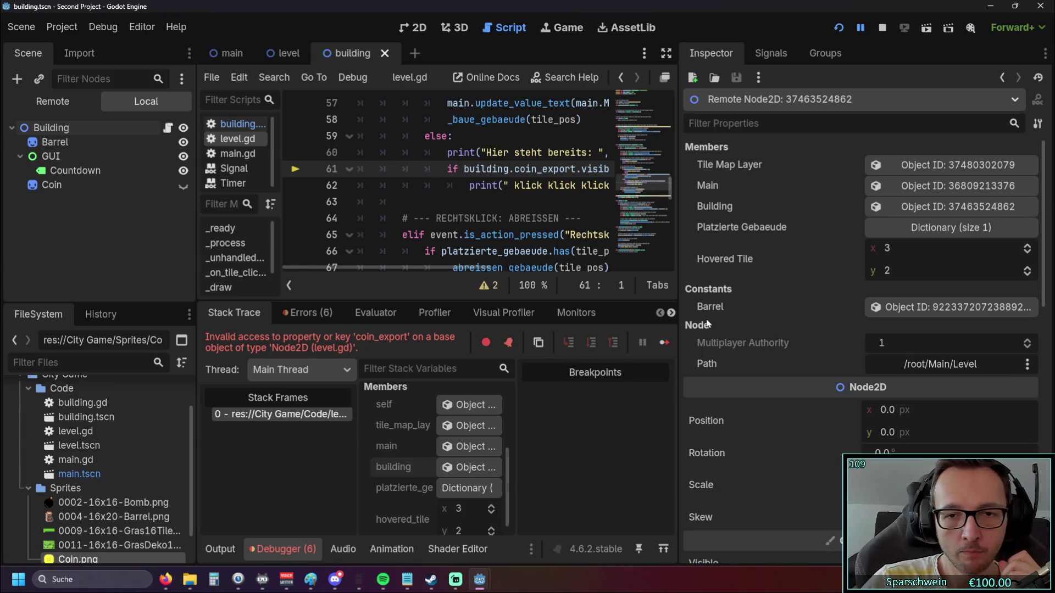
drag(681, 318, 980, 325)
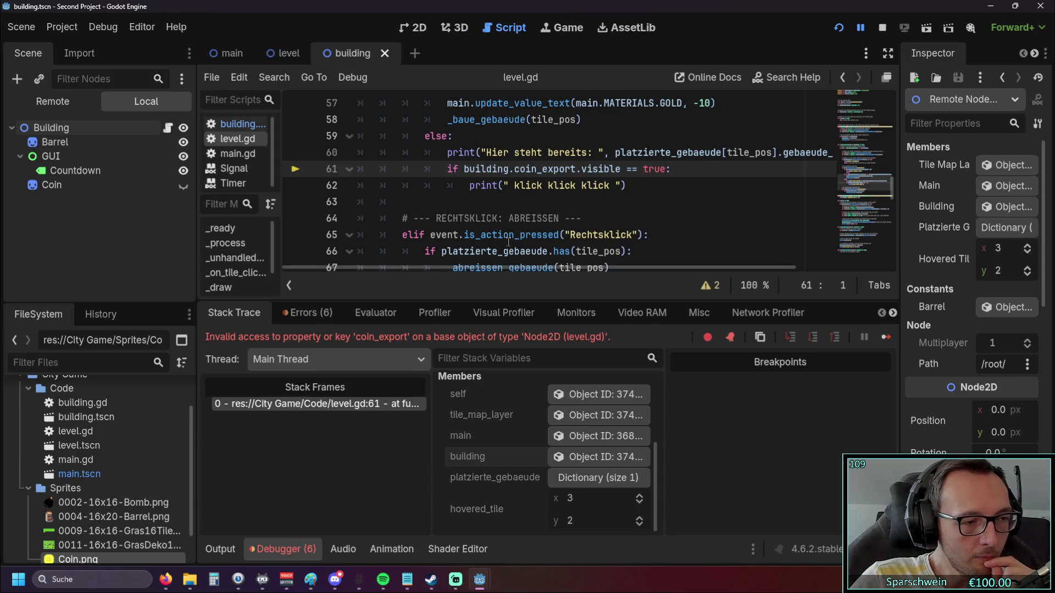
scroll(507, 240, up, 15)
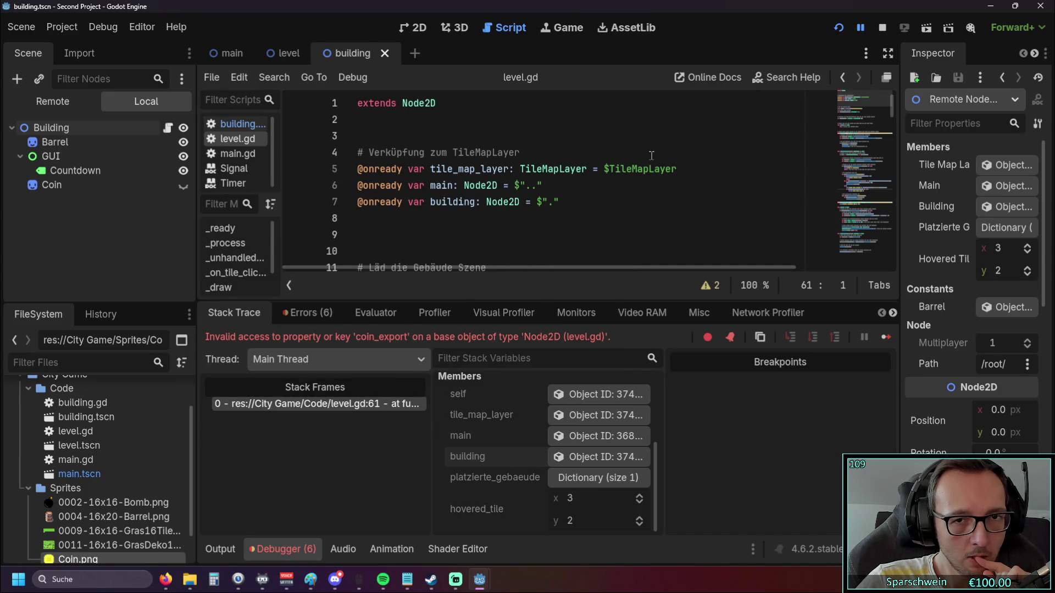
scroll(650, 155, down, 2)
scroll(648, 156, up, 2)
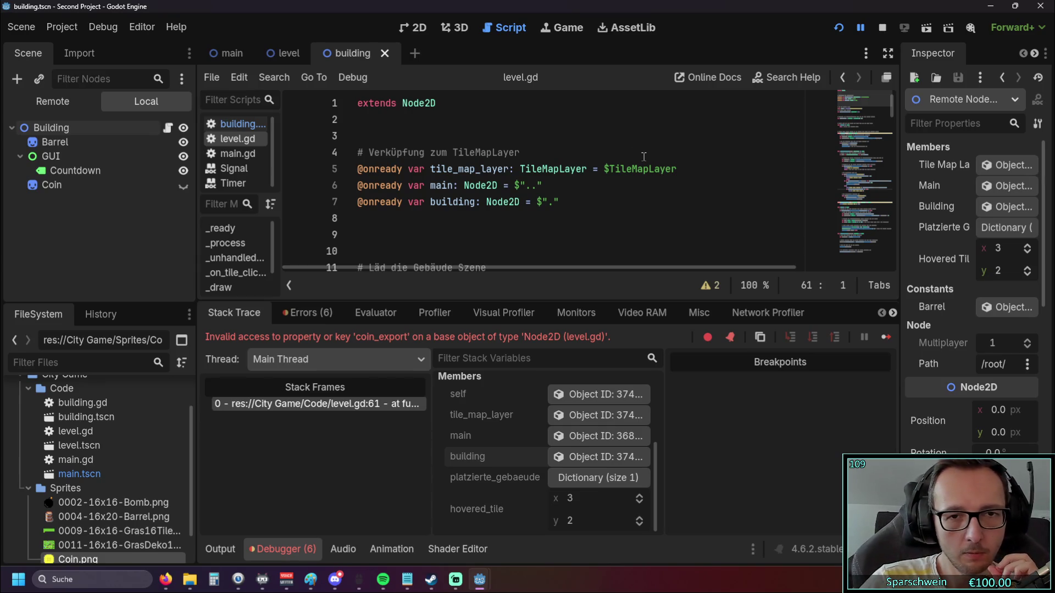
click(299, 55)
click(352, 54)
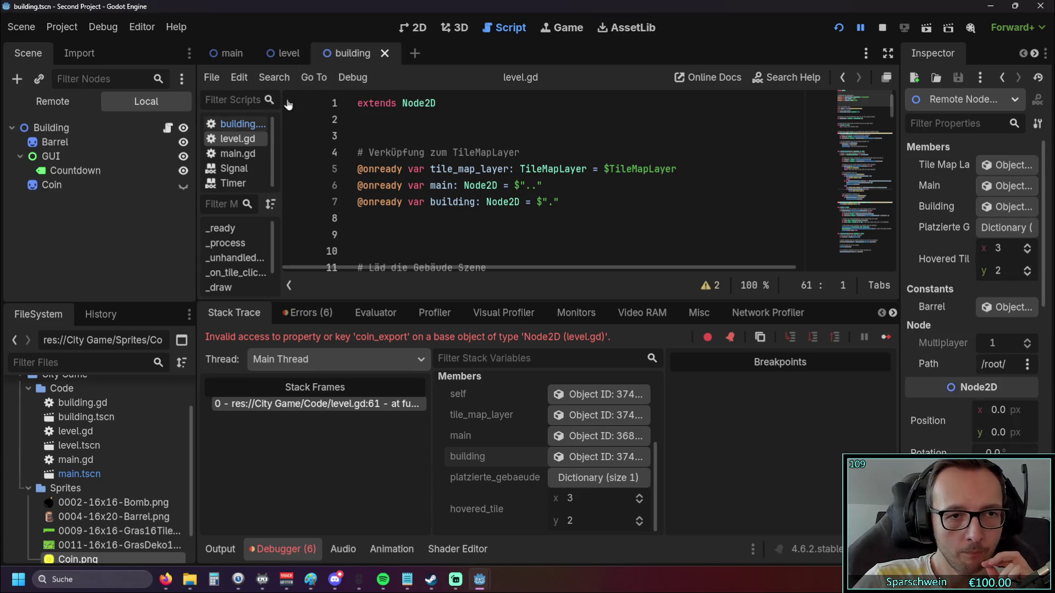
click(246, 124)
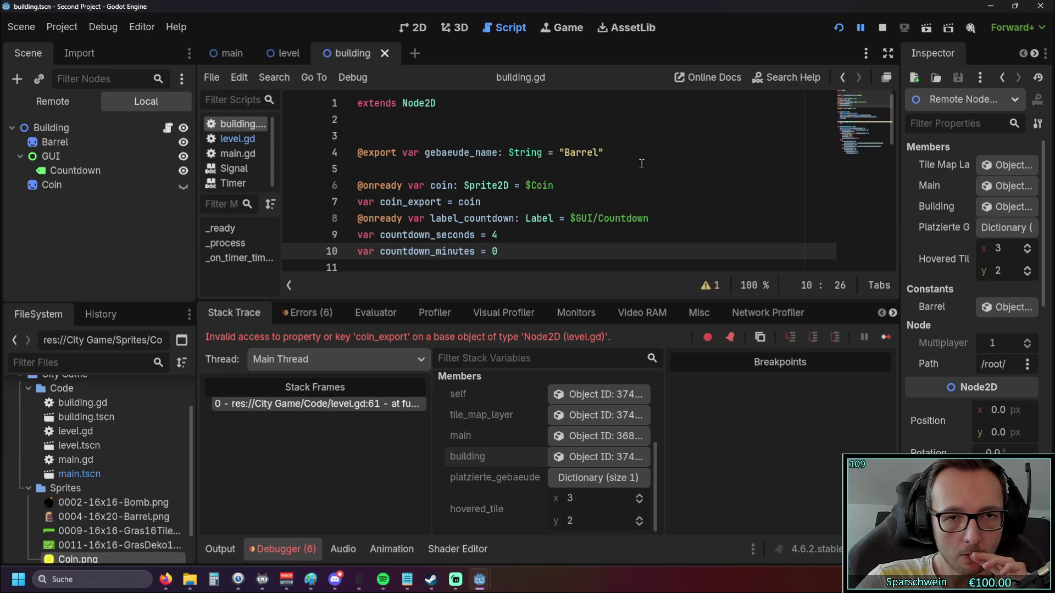
scroll(641, 164, down, 2)
scroll(641, 163, up, 2)
scroll(641, 164, down, 2)
scroll(513, 143, up, 2)
click(236, 139)
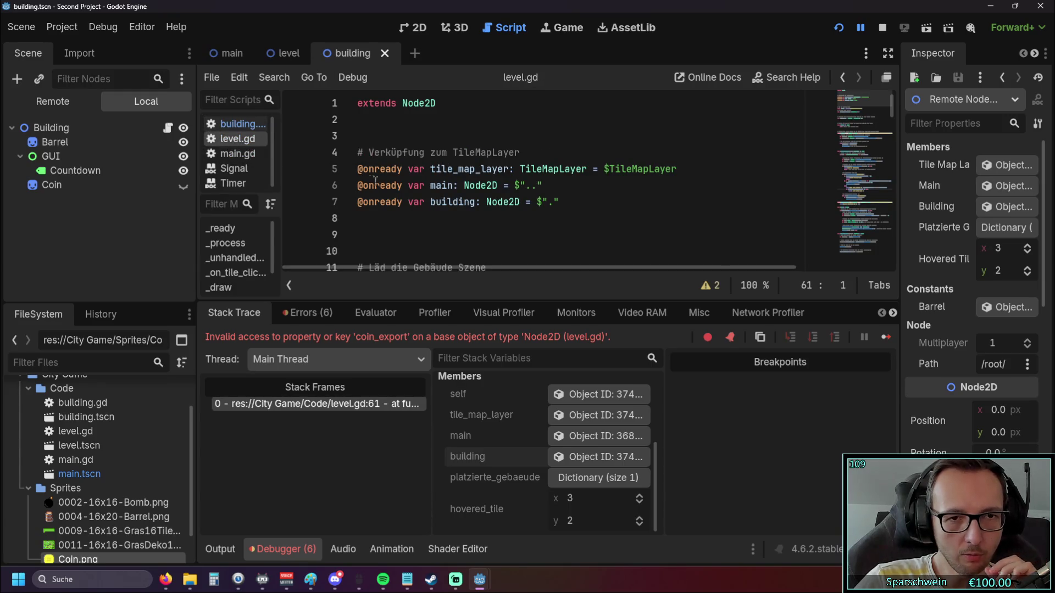
double_click(435, 203)
click(475, 218)
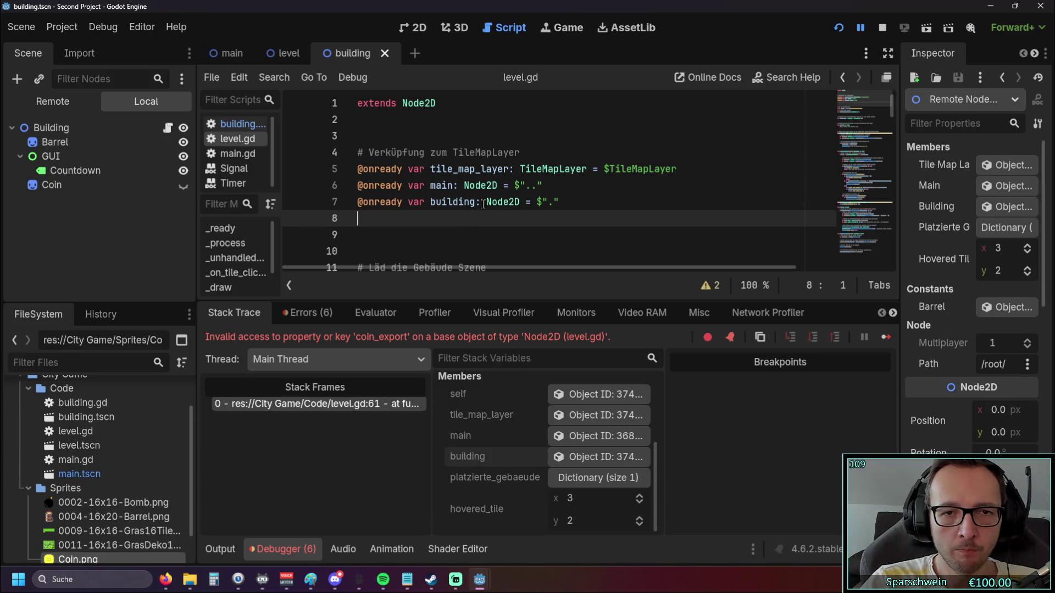
double_click(487, 202)
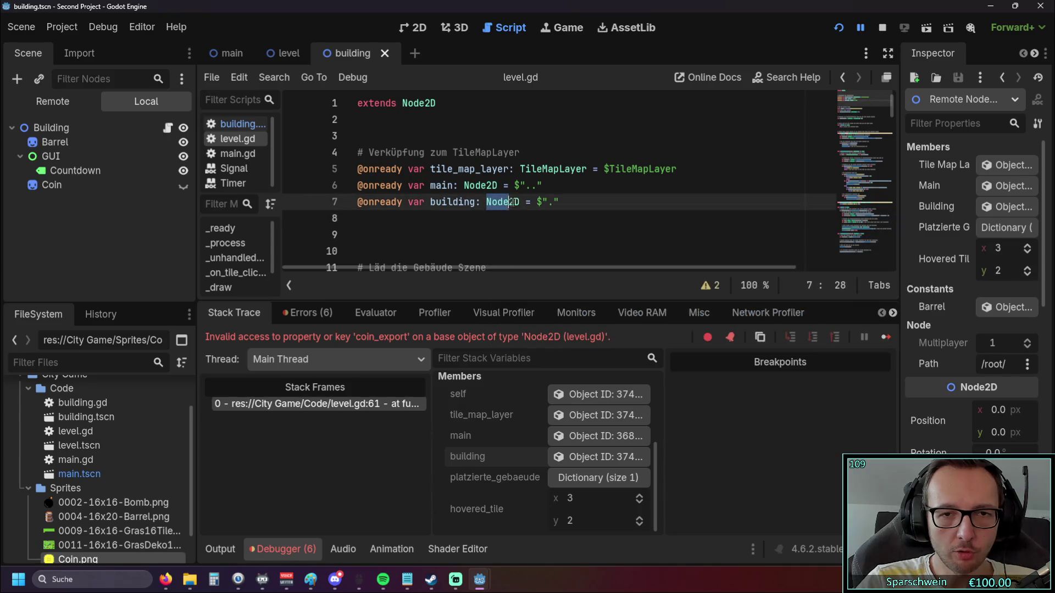
click(487, 219)
drag(487, 203, 521, 203)
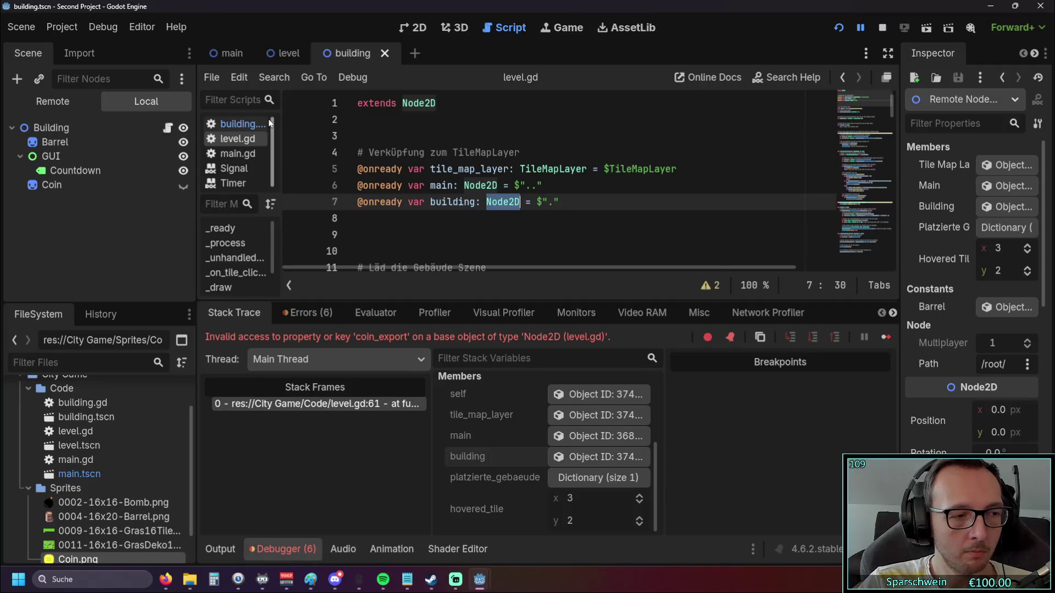
click(285, 53)
Cycle the main, level and building scene tabs, heighten the code editor, and end on level.
click(233, 54)
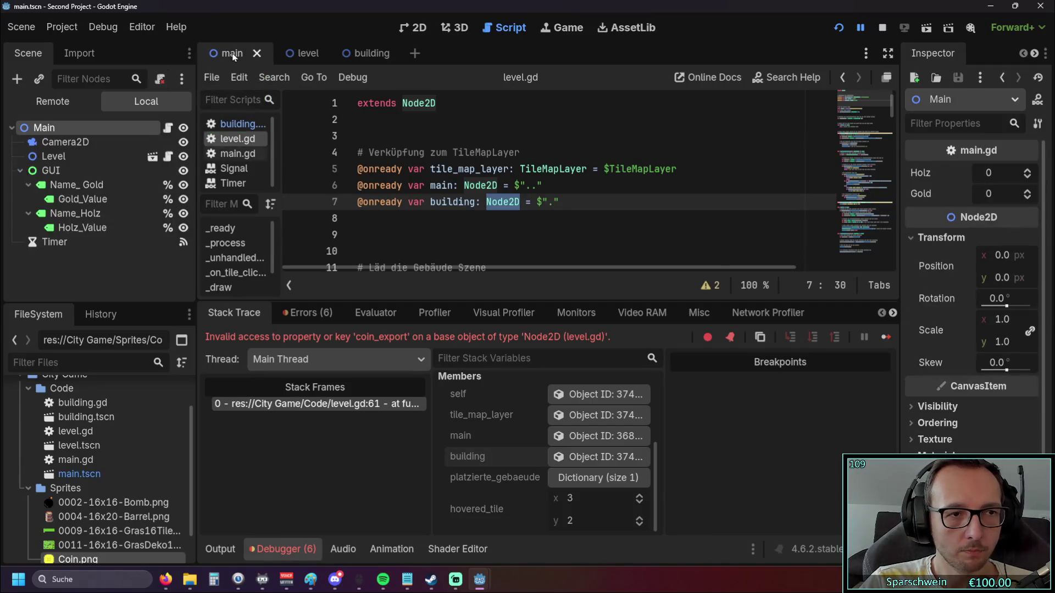
click(301, 54)
click(354, 54)
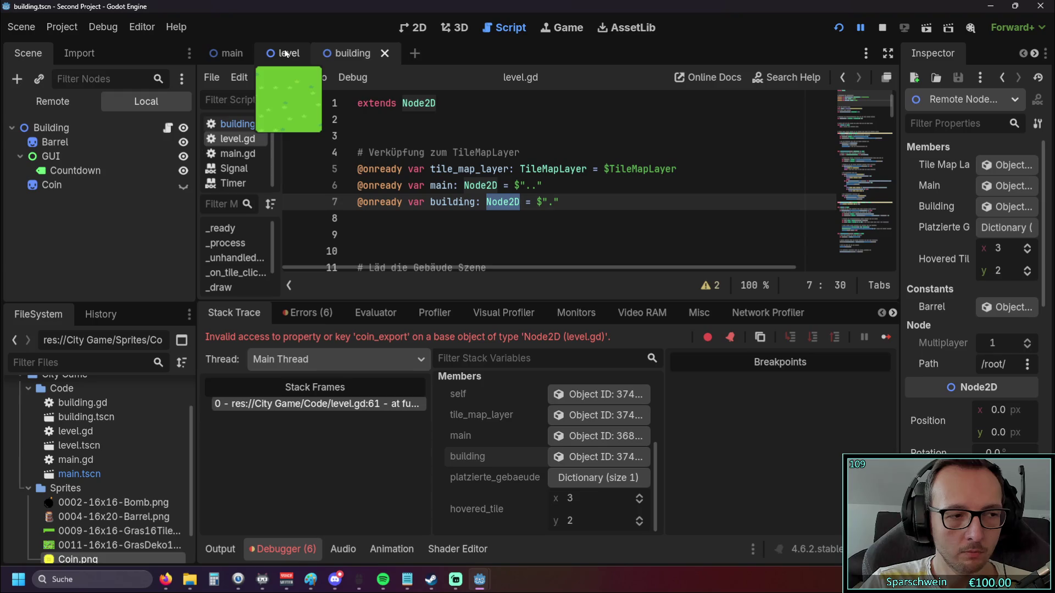
click(286, 53)
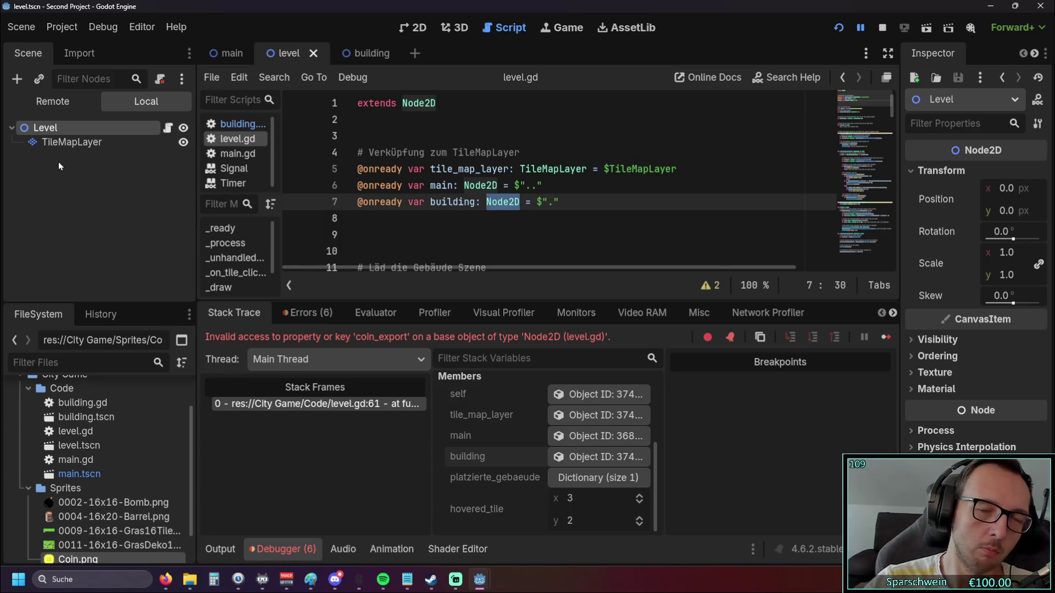
mouse_move(218, 62)
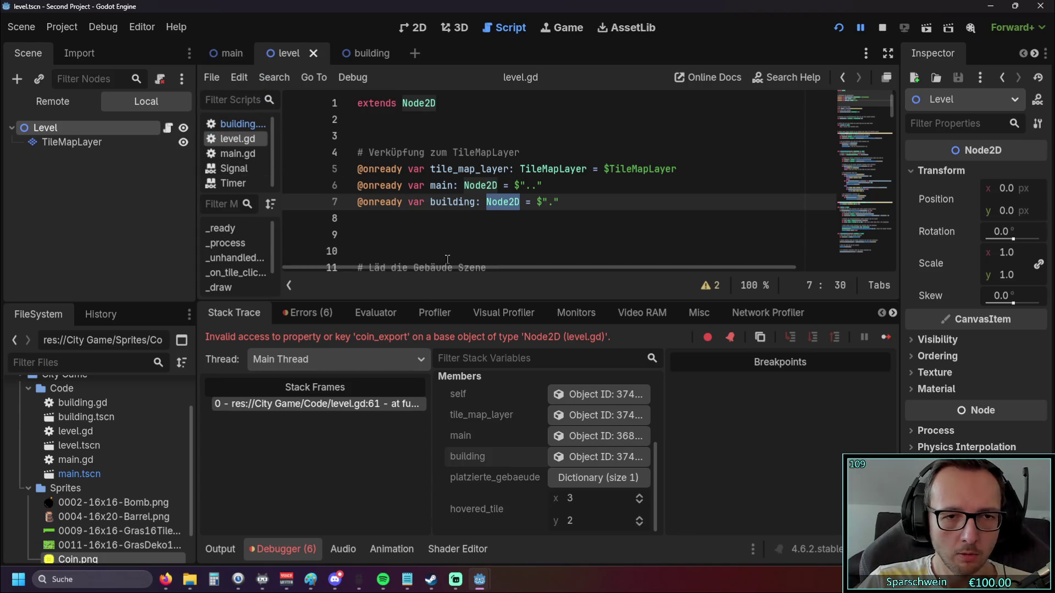
drag(541, 301, 539, 380)
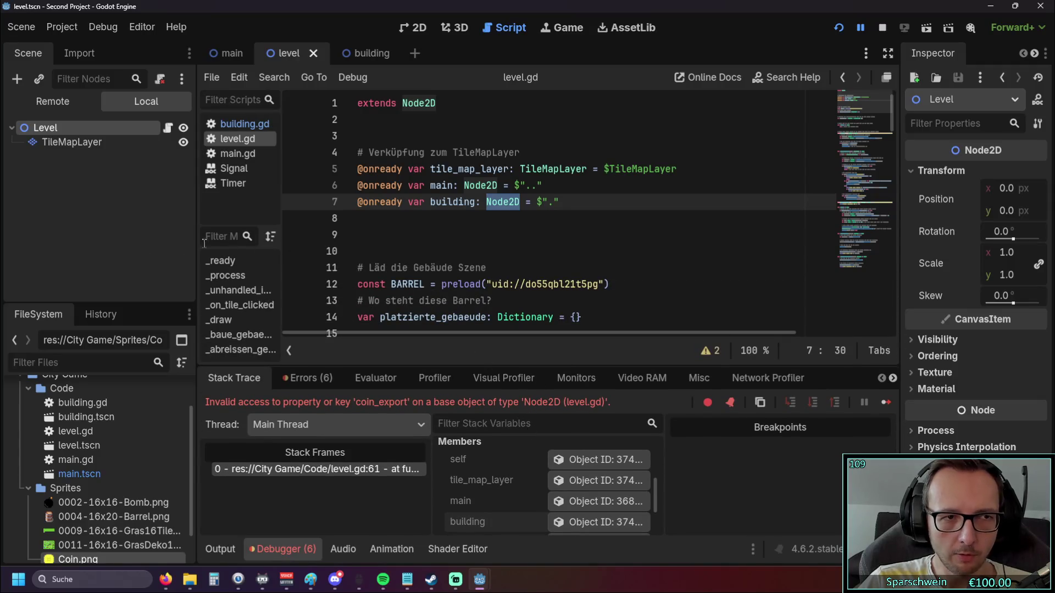
scroll(504, 264, down, 4)
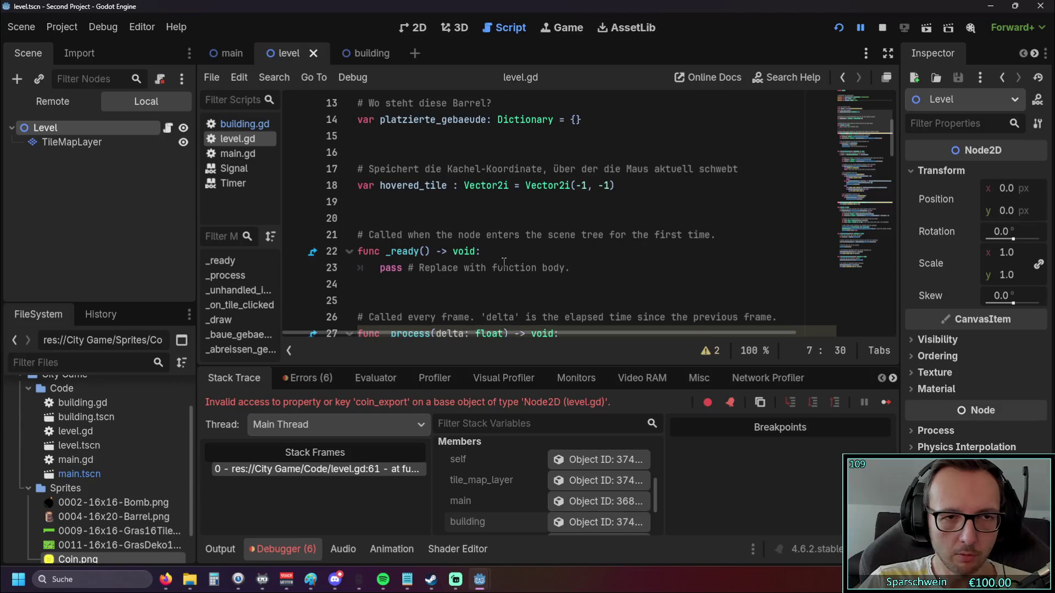
scroll(505, 262, up, 4)
click(226, 55)
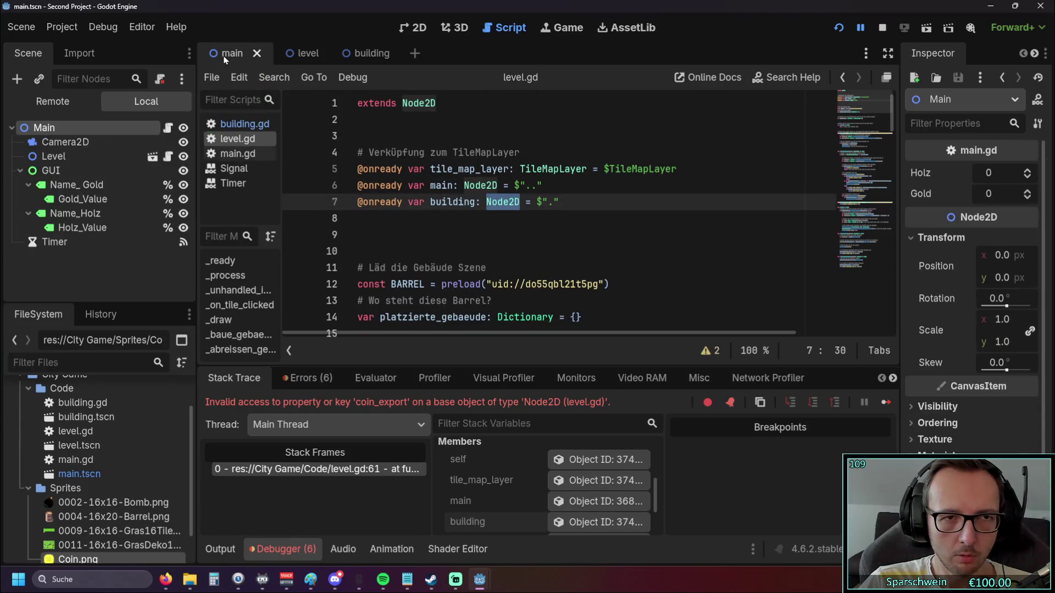
click(301, 55)
click(243, 55)
click(286, 54)
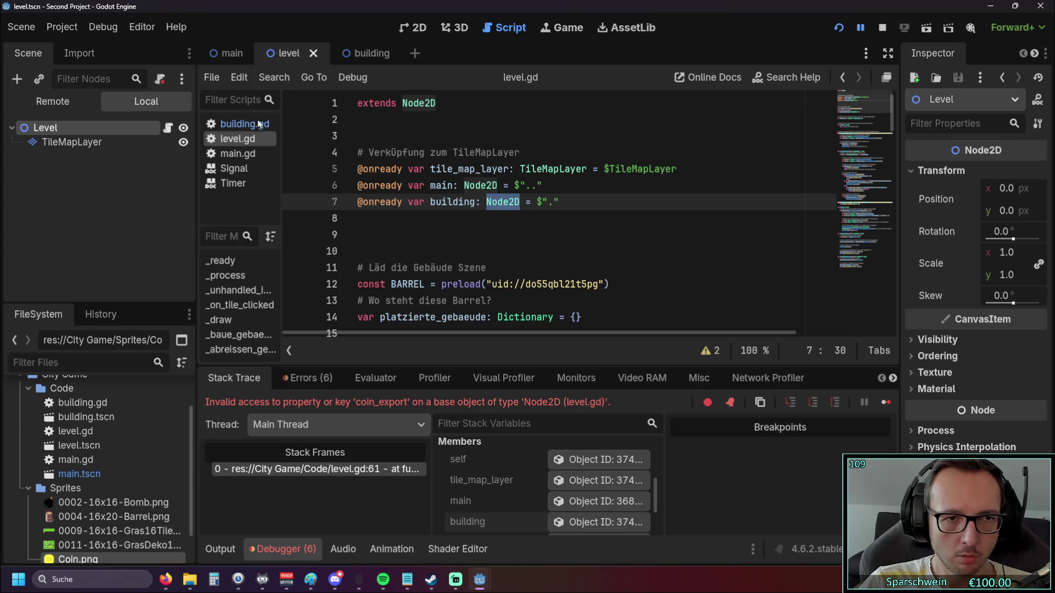
scroll(480, 222, down, 4)
scroll(480, 222, down, 4)
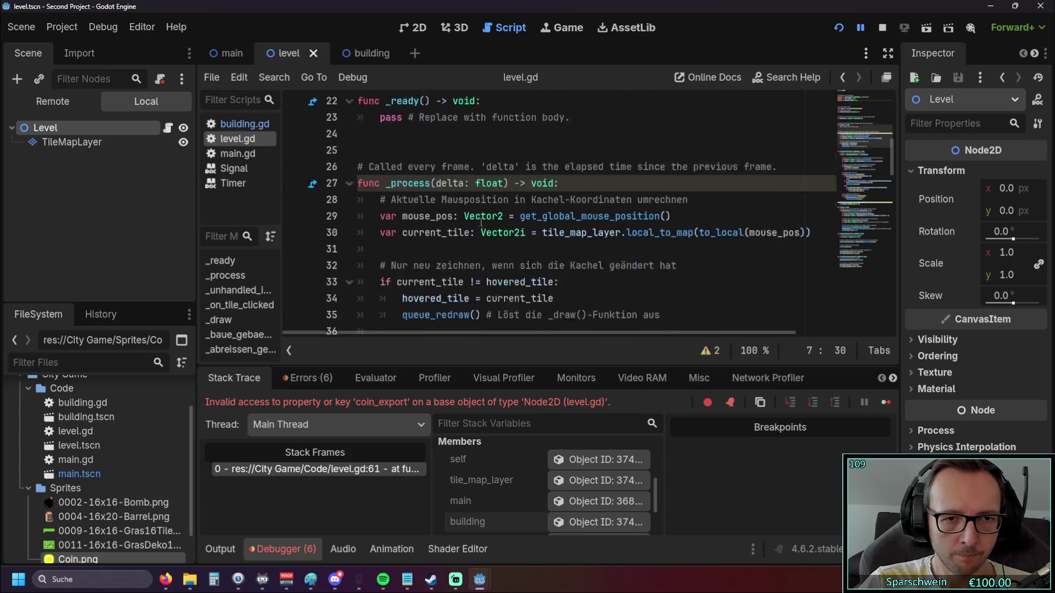
scroll(479, 219, down, 3)
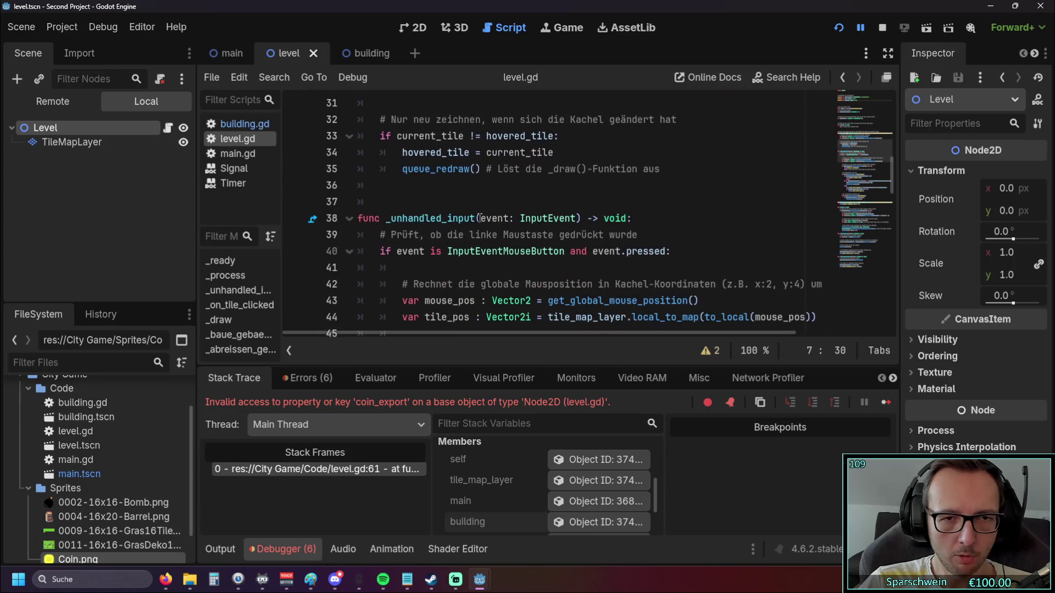
scroll(477, 218, down, 1)
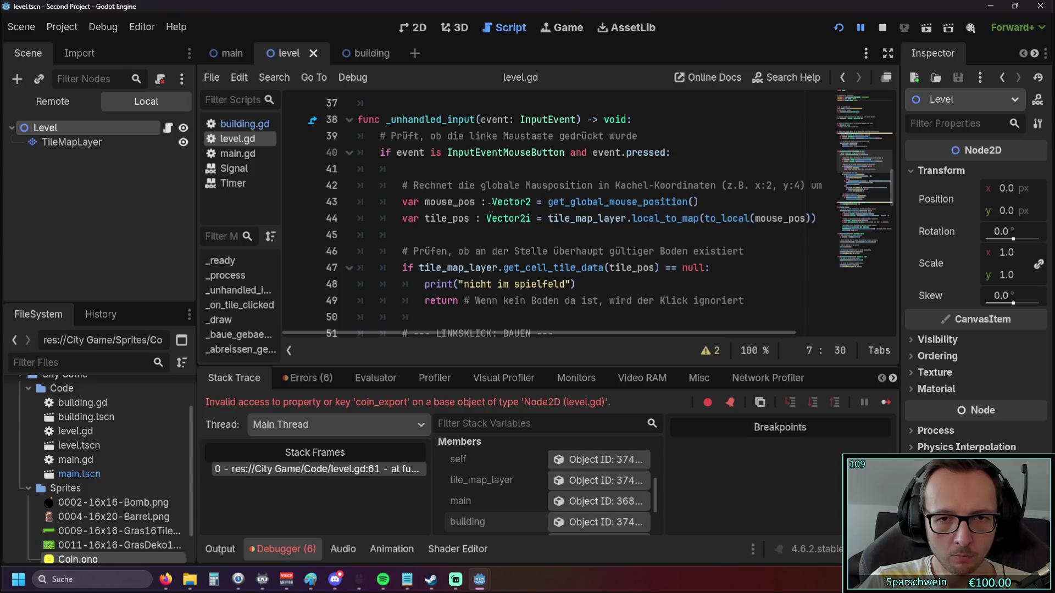
scroll(488, 207, down, 1)
scroll(489, 208, down, 2)
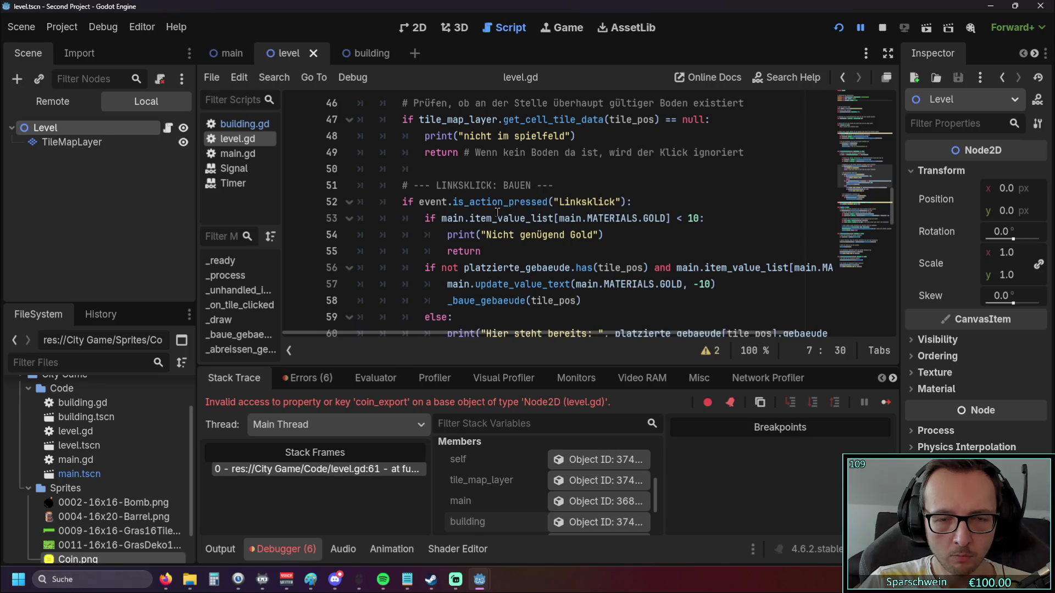
scroll(496, 212, down, 1)
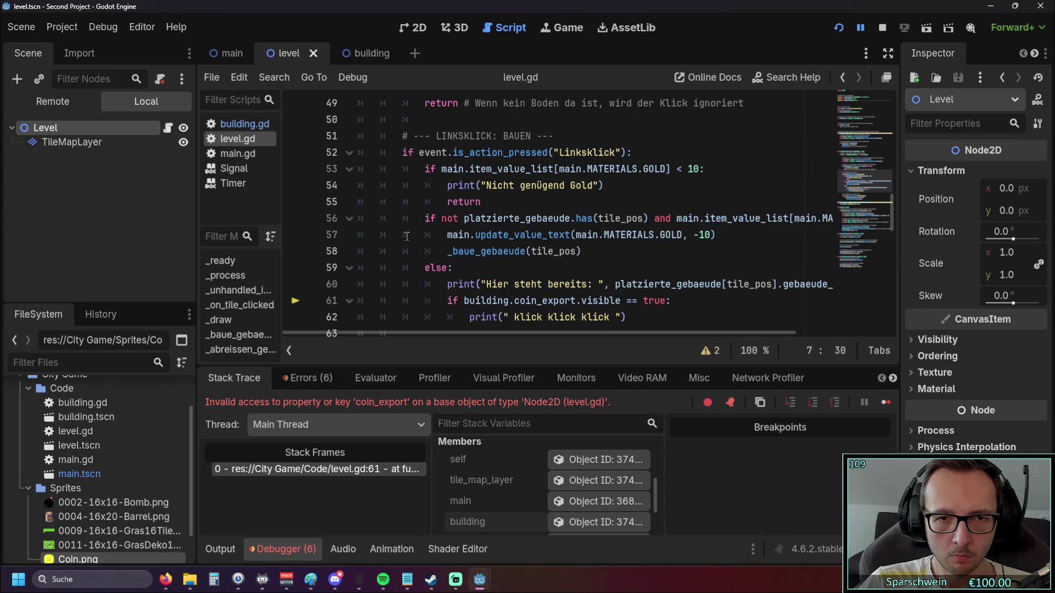
scroll(407, 236, down, 1)
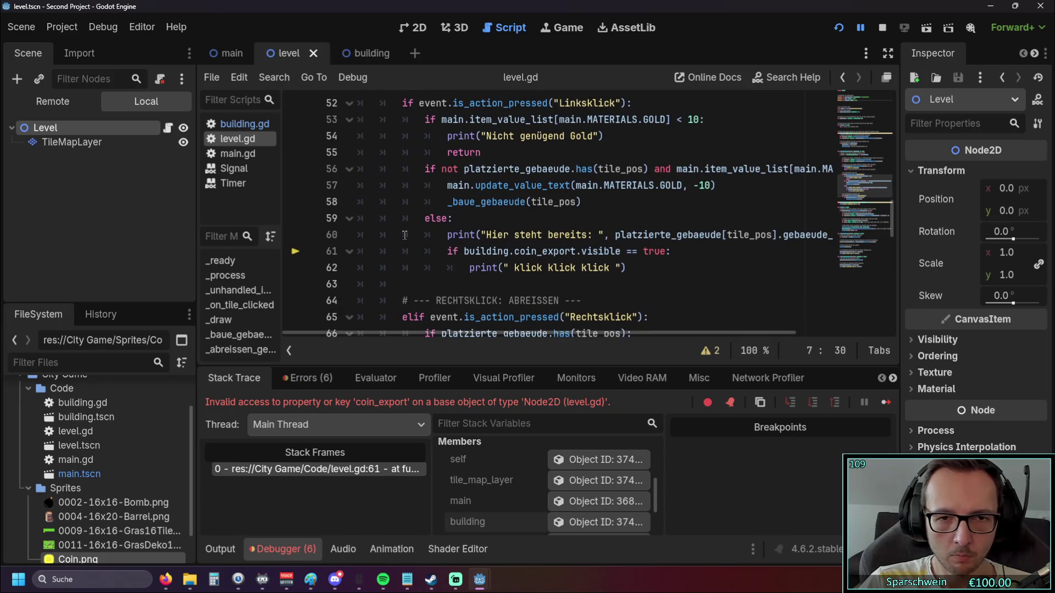
scroll(406, 236, up, 1)
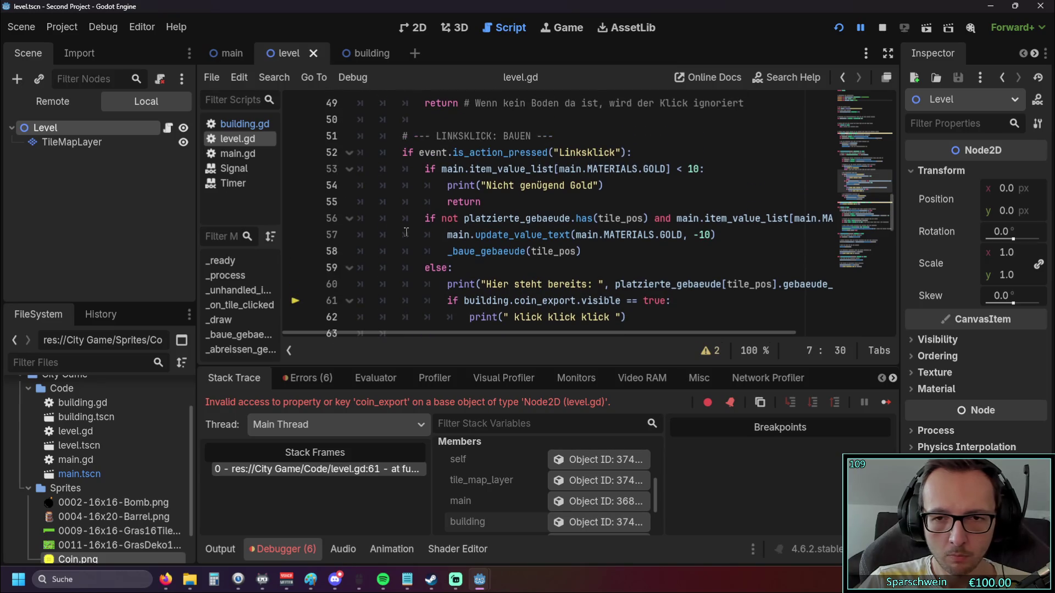
mouse_move(510, 332)
mouse_down()
mouse_move(591, 335)
mouse_move(533, 338)
mouse_up()
scroll(498, 281, up, 8)
scroll(498, 281, up, 7)
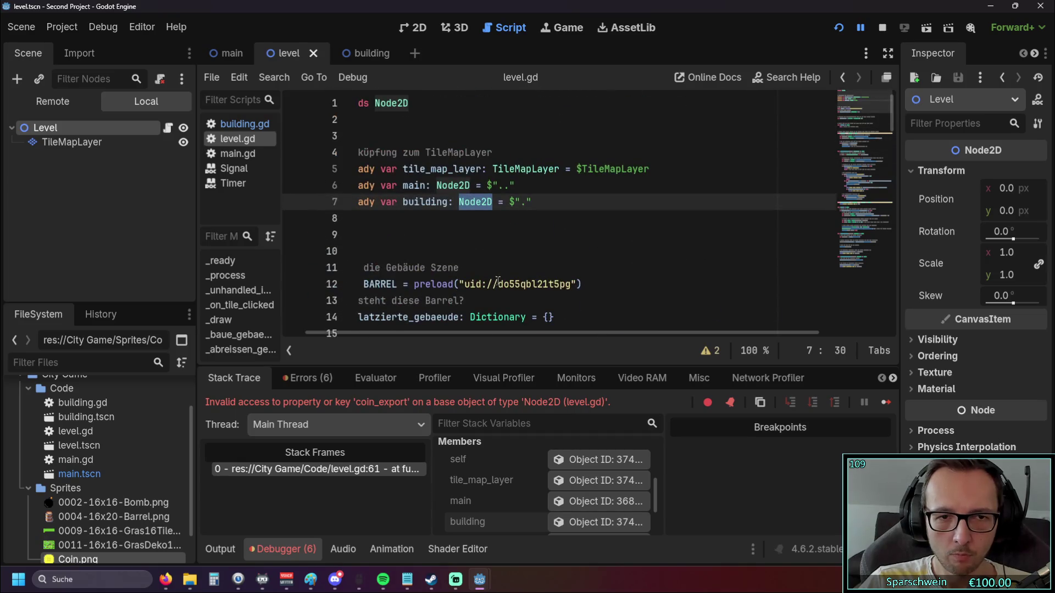
scroll(473, 266, down, 1)
mouse_move(588, 334)
mouse_down()
mouse_move(440, 333)
mouse_move(435, 308)
mouse_up()
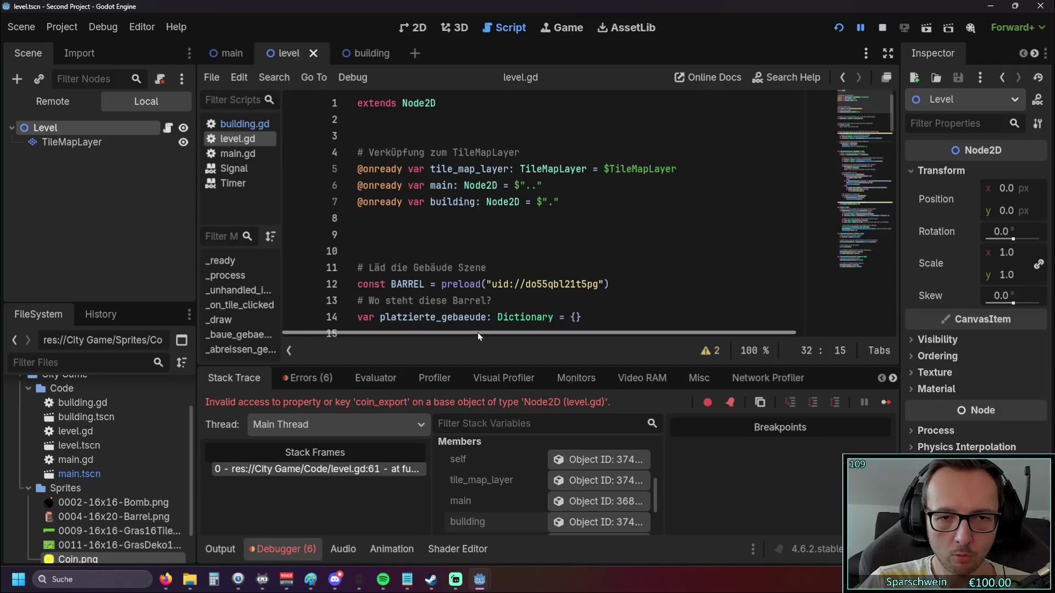
scroll(395, 236, down, 1)
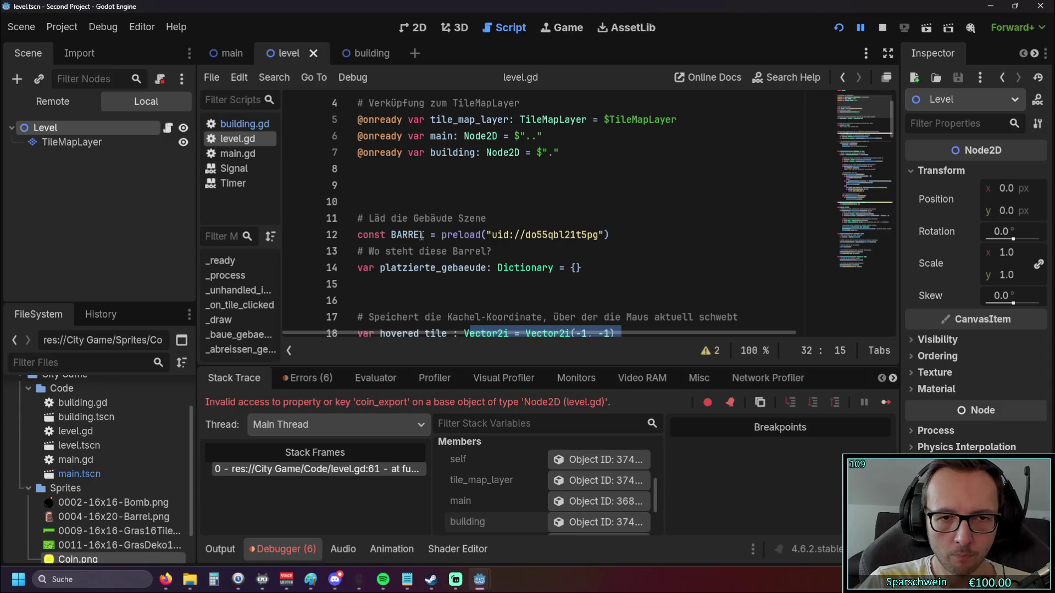
scroll(421, 235, down, 1)
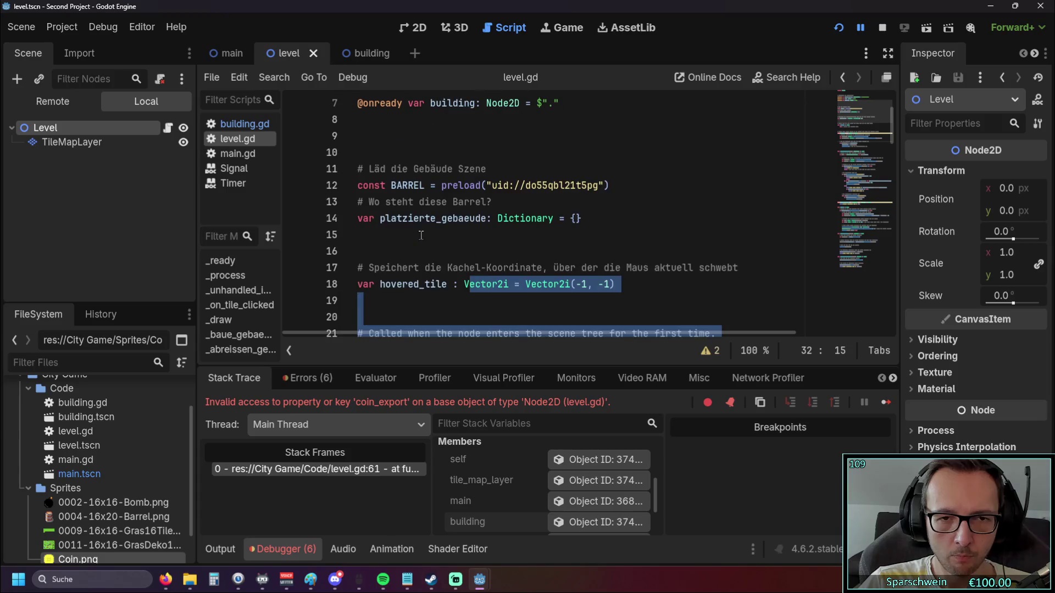
click(421, 235)
scroll(528, 243, down, 10)
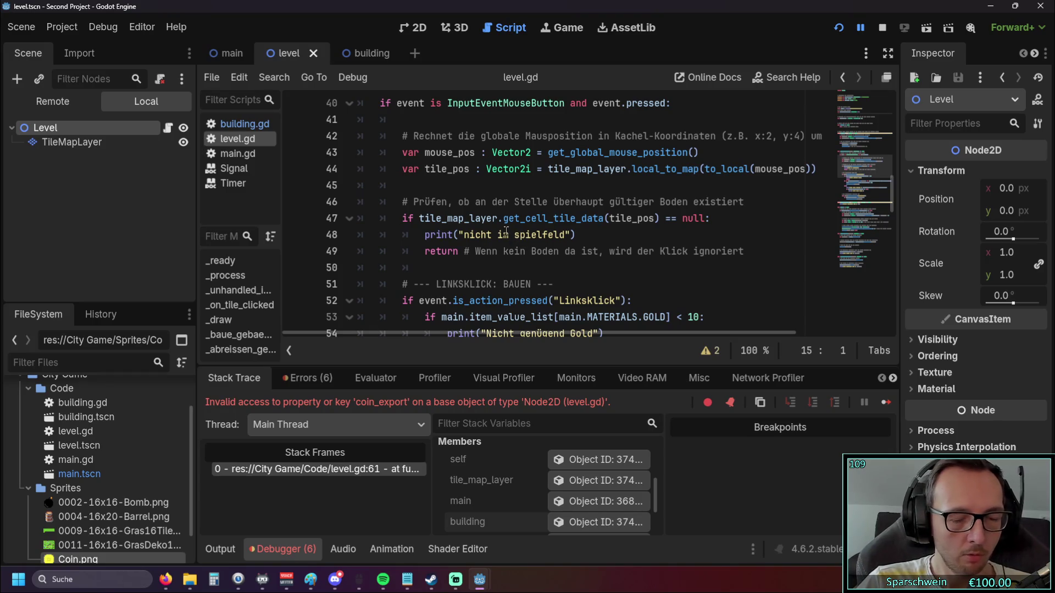
scroll(522, 240, down, 2)
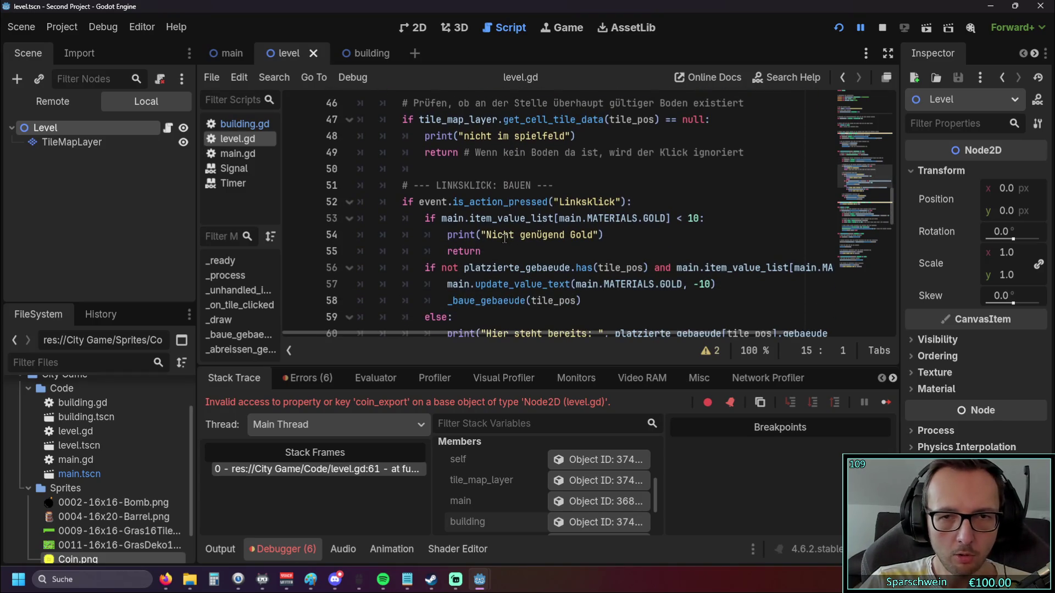
scroll(504, 238, down, 1)
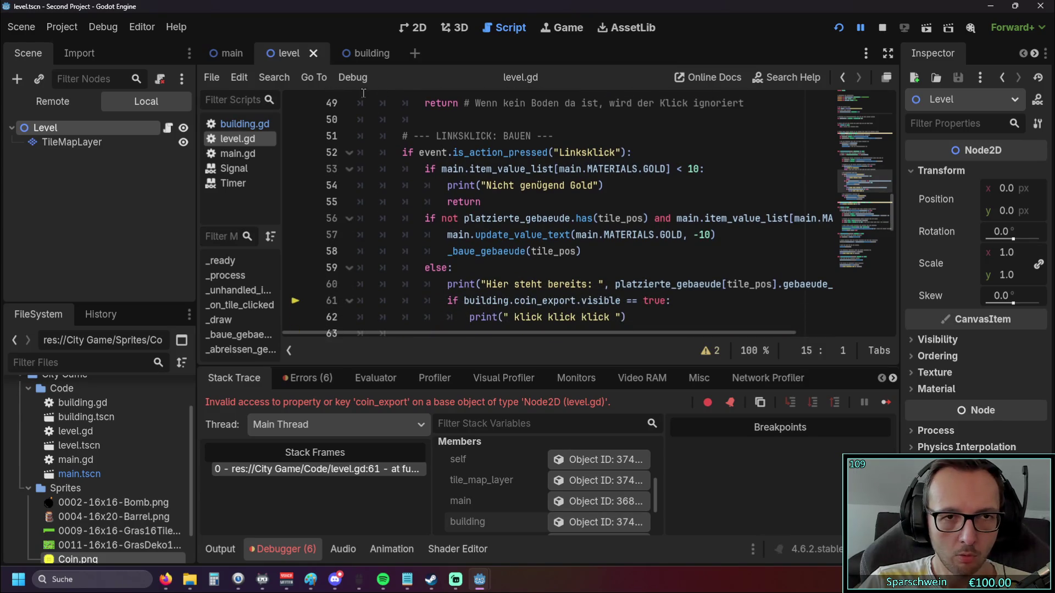
Check tile_pos, then scroll level.gd to _baue_gebaeude on line 88, where BARREL is instantiated.
mouse_move(496, 216)
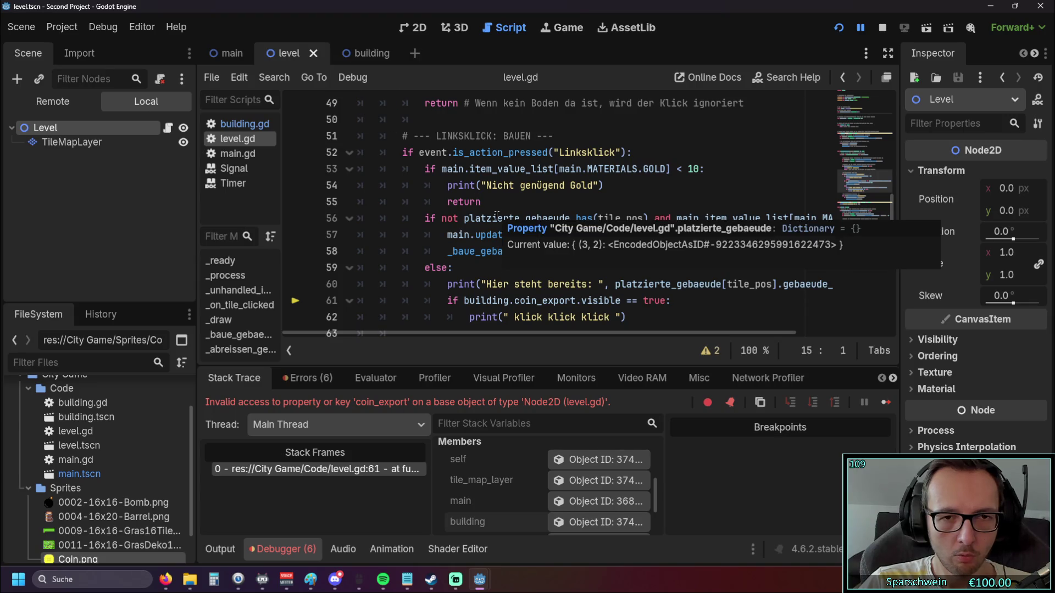
drag(450, 334, 492, 333)
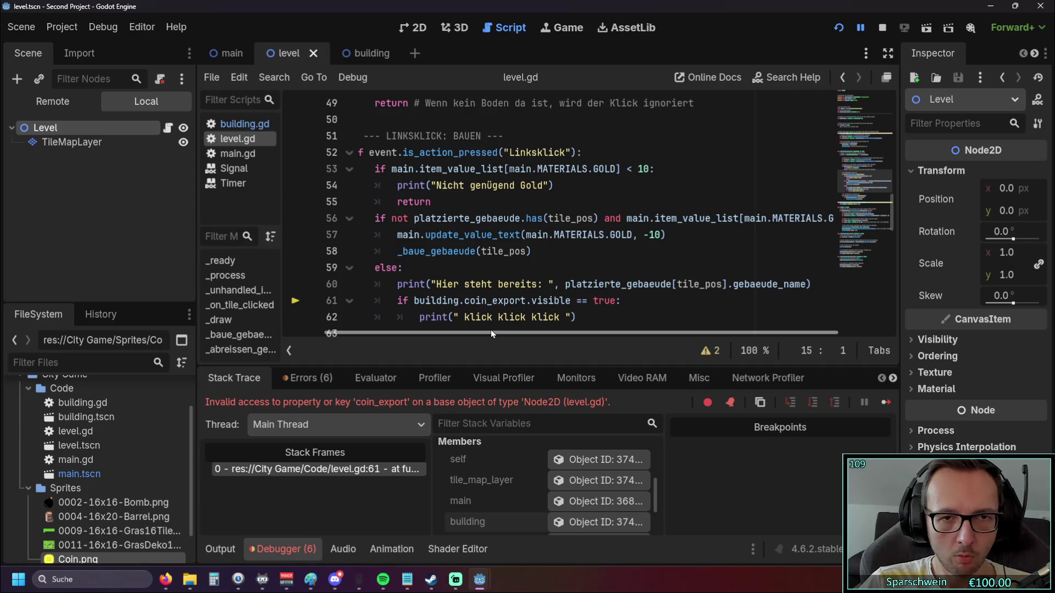
drag(490, 332, 559, 331)
scroll(565, 285, down, 1)
scroll(576, 264, up, 1)
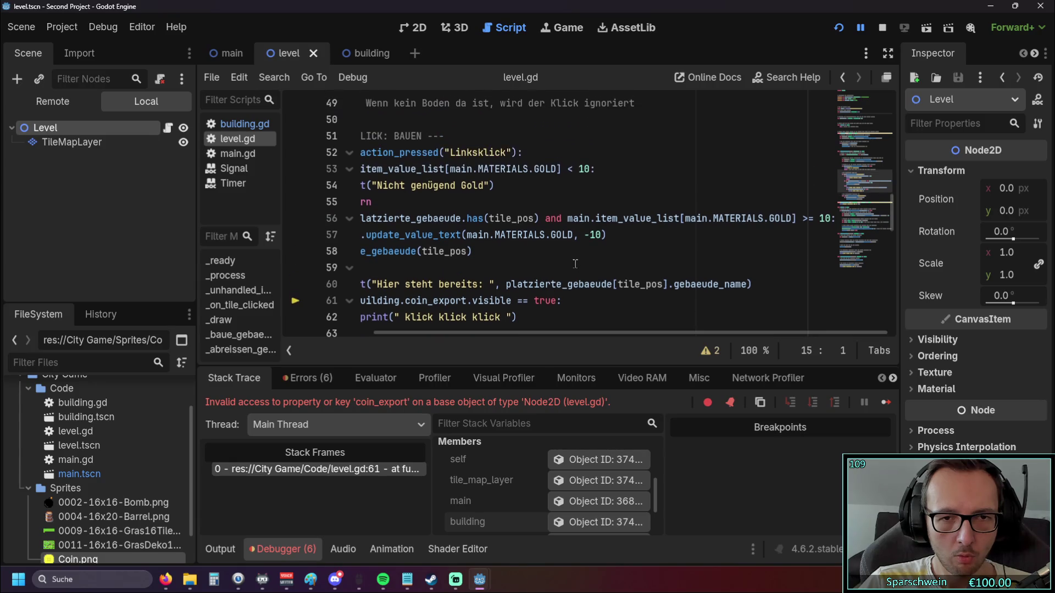
drag(551, 330, 451, 328)
scroll(521, 256, up, 2)
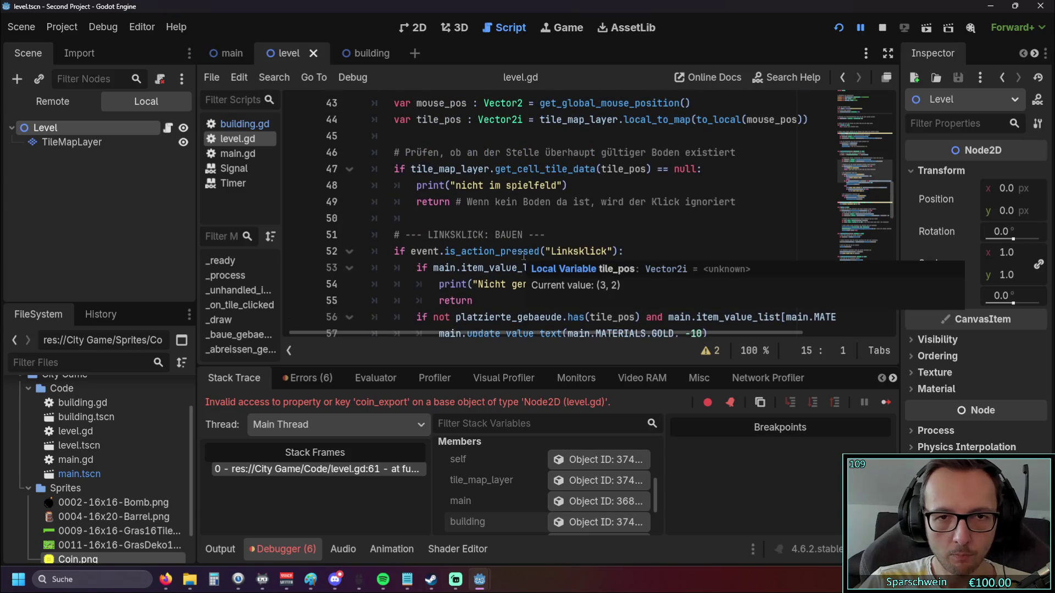
scroll(522, 255, down, 7)
scroll(622, 257, down, 5)
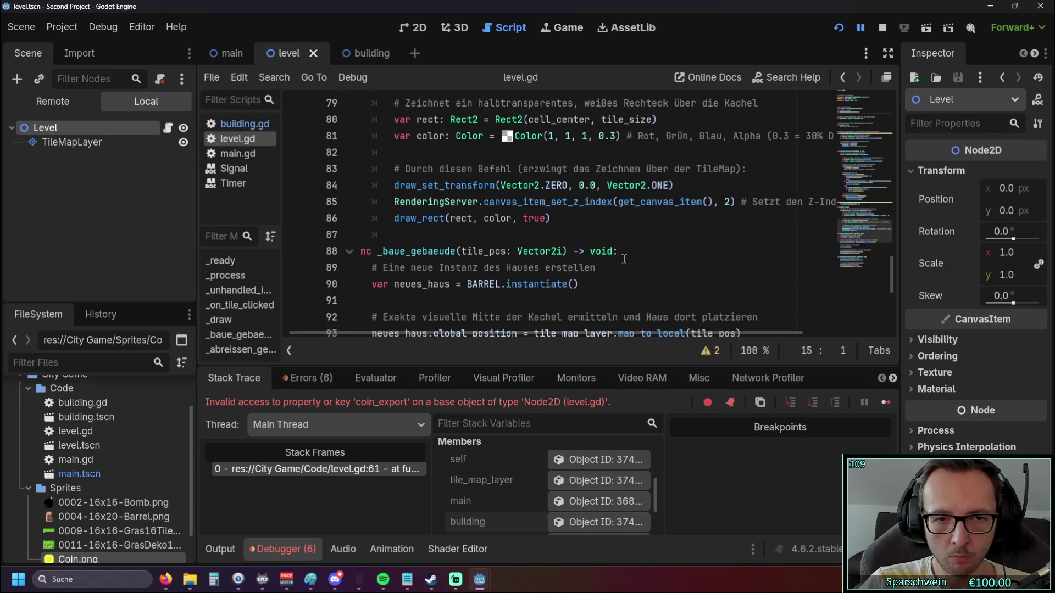
scroll(624, 259, down, 2)
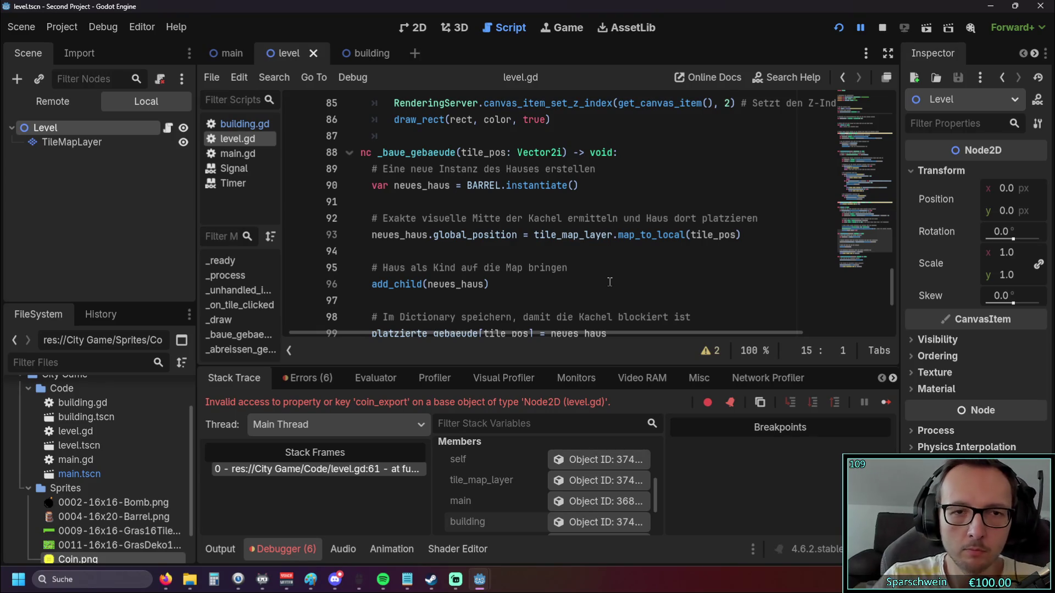
Add 'var building = neues_haus' as line 91 below the barrel instantiation.
click(591, 185)
key(Return)
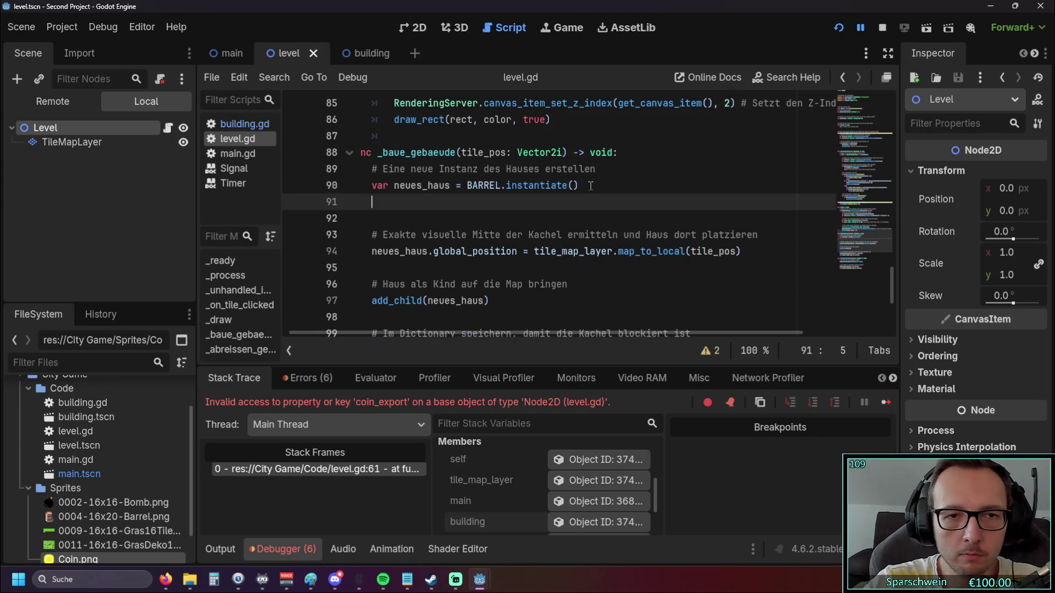
text(building)
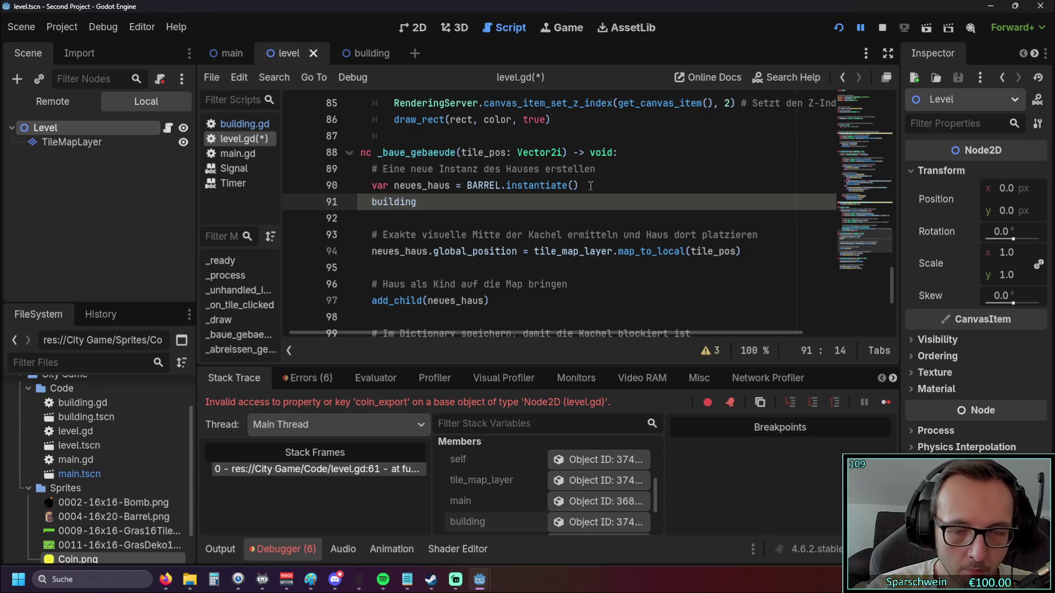
text( =)
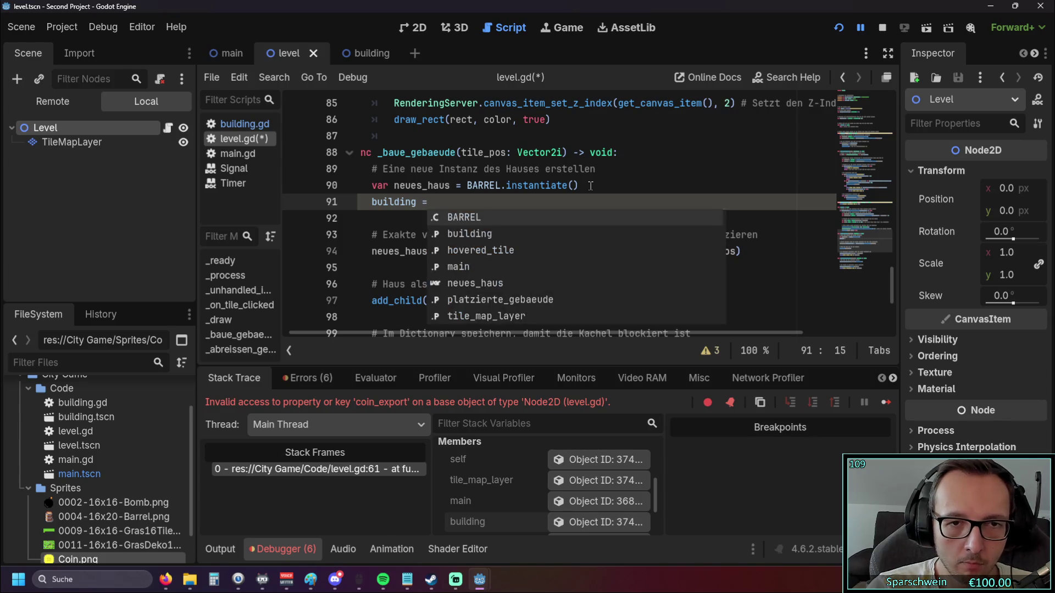
text( neues_ha)
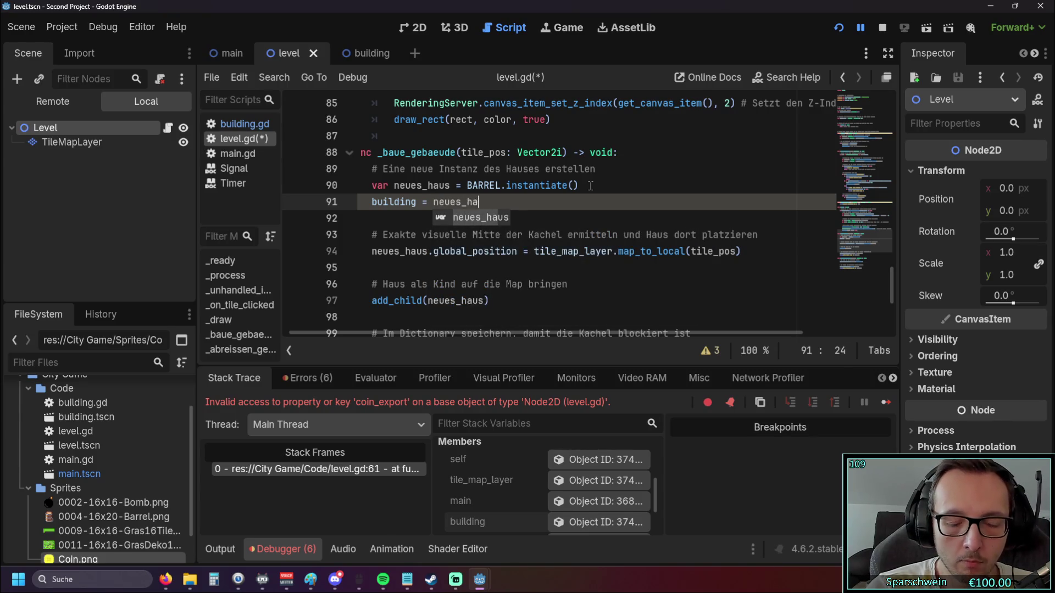
key(Return)
key(Home)
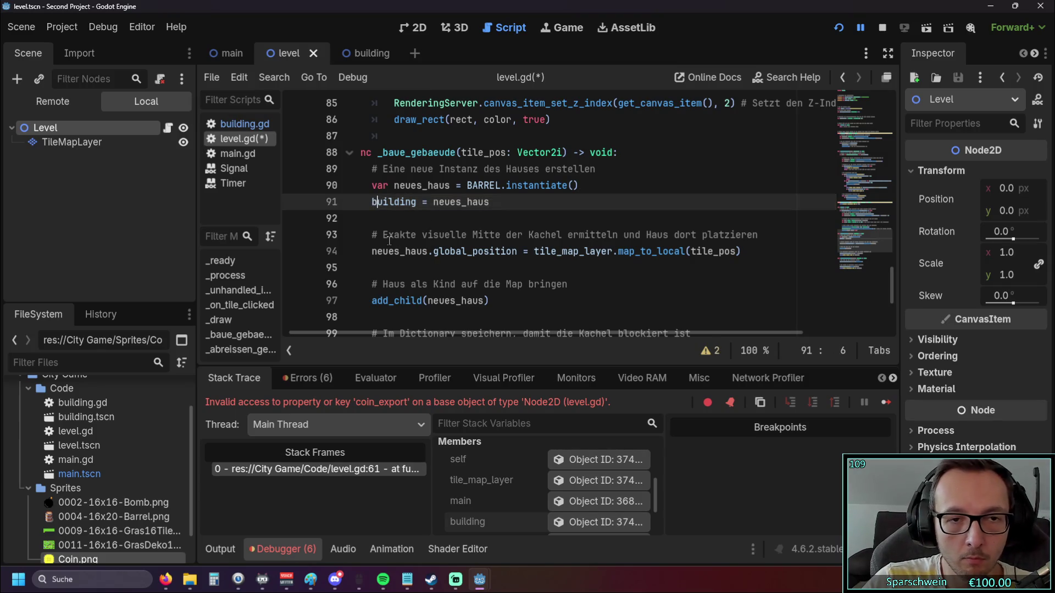
text(var)
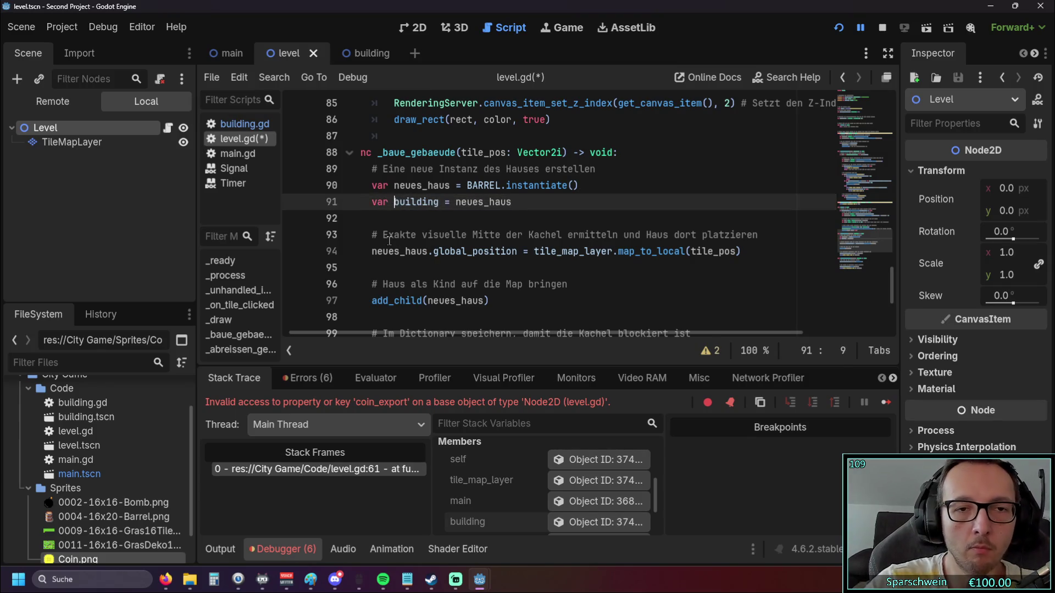
click(422, 220)
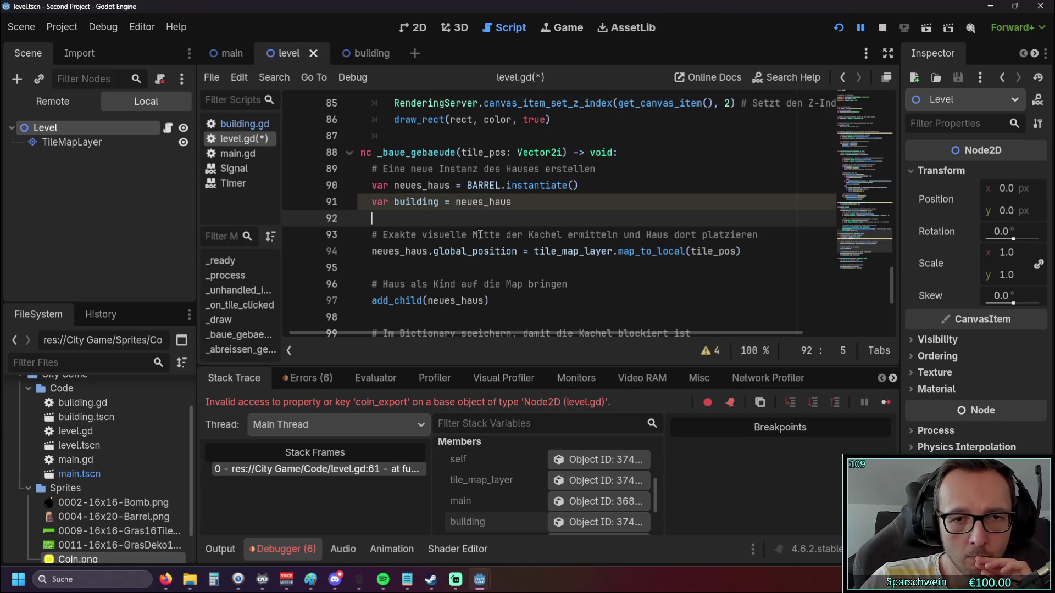
Scroll to the top and select the building declaration on line 7.
scroll(471, 209, up, 6)
scroll(470, 209, up, 20)
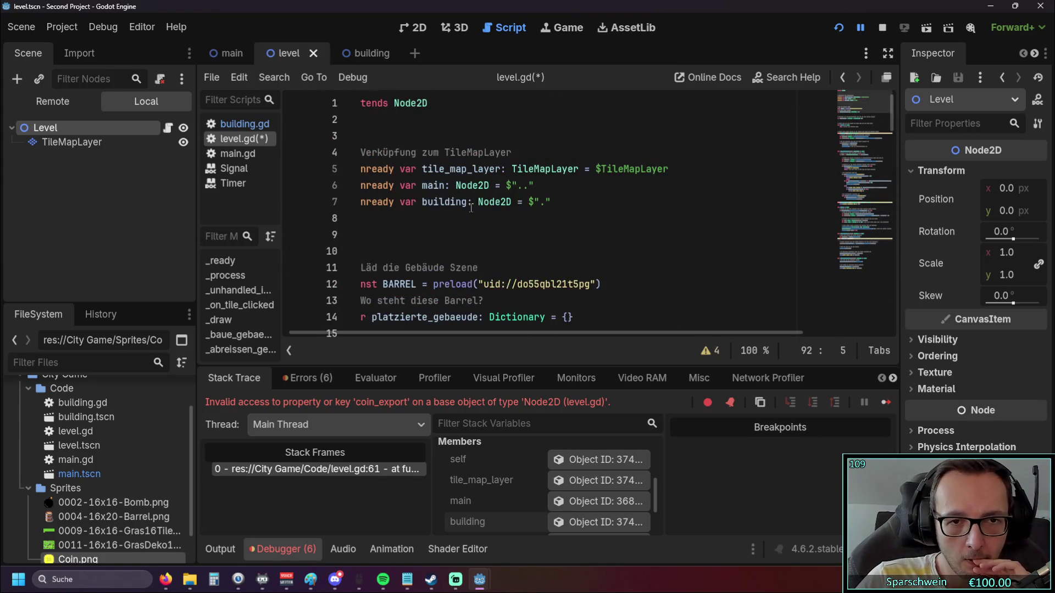
drag(586, 202, 289, 205)
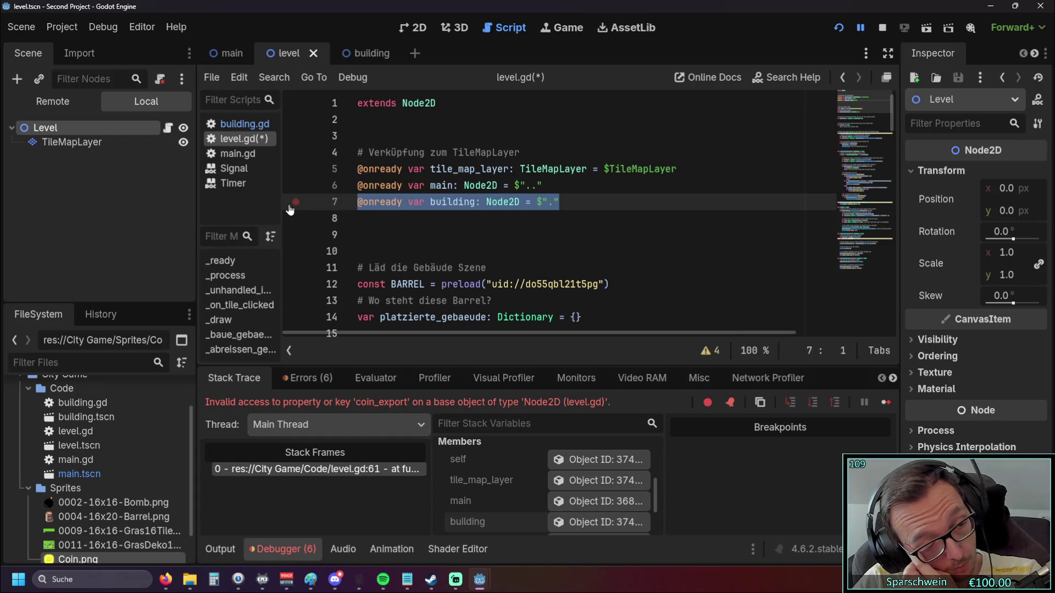
Deselect line 7 and restart the game to test the change.
click(383, 222)
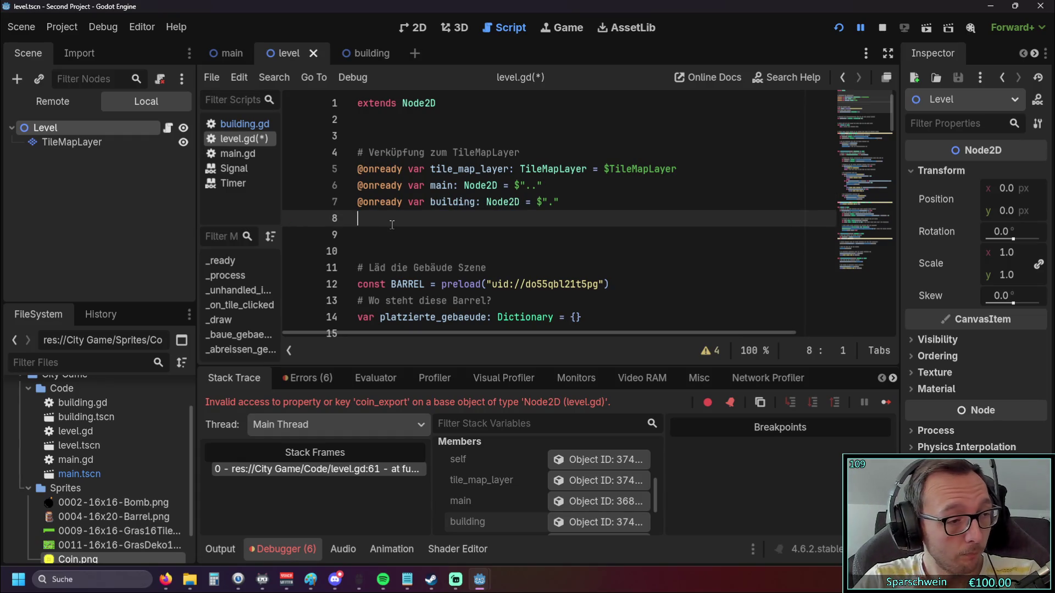
scroll(391, 225, down, 11)
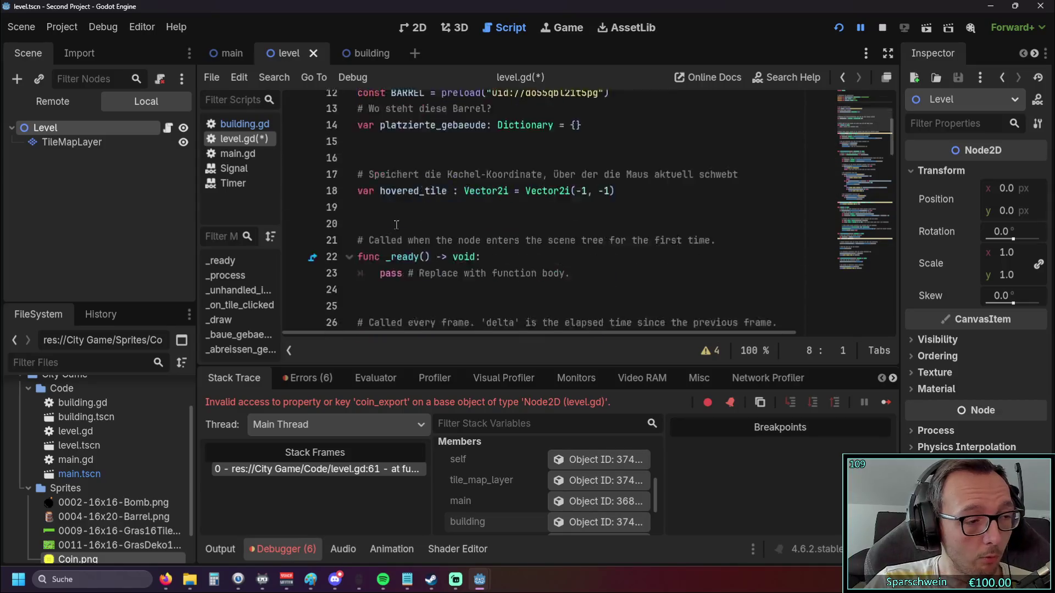
click(839, 27)
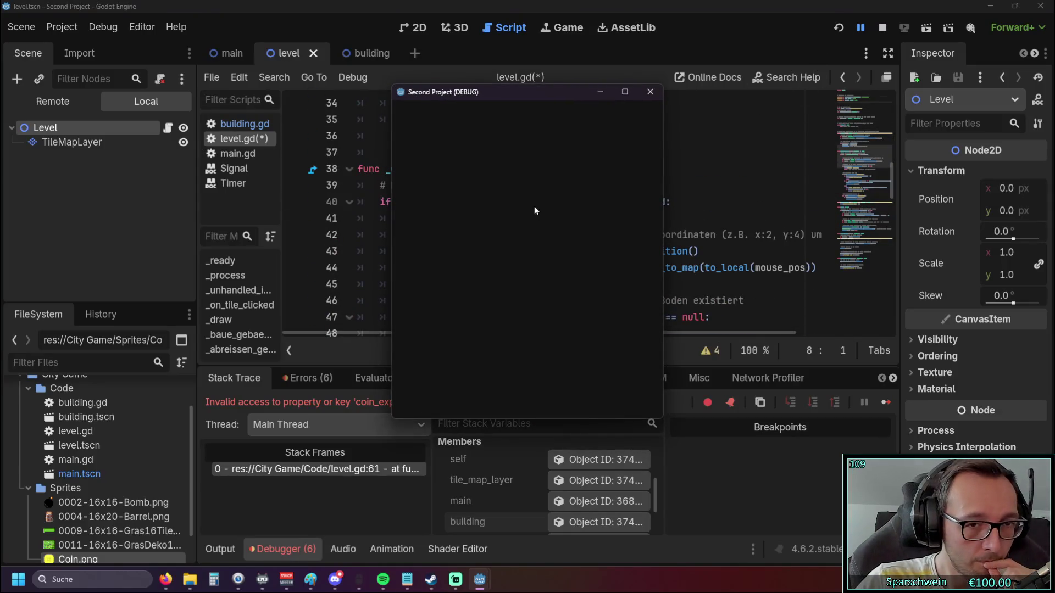
Build a barrel on the grass and click it, breaking on line 61's coin_export check.
click(496, 289)
click(495, 289)
click(496, 289)
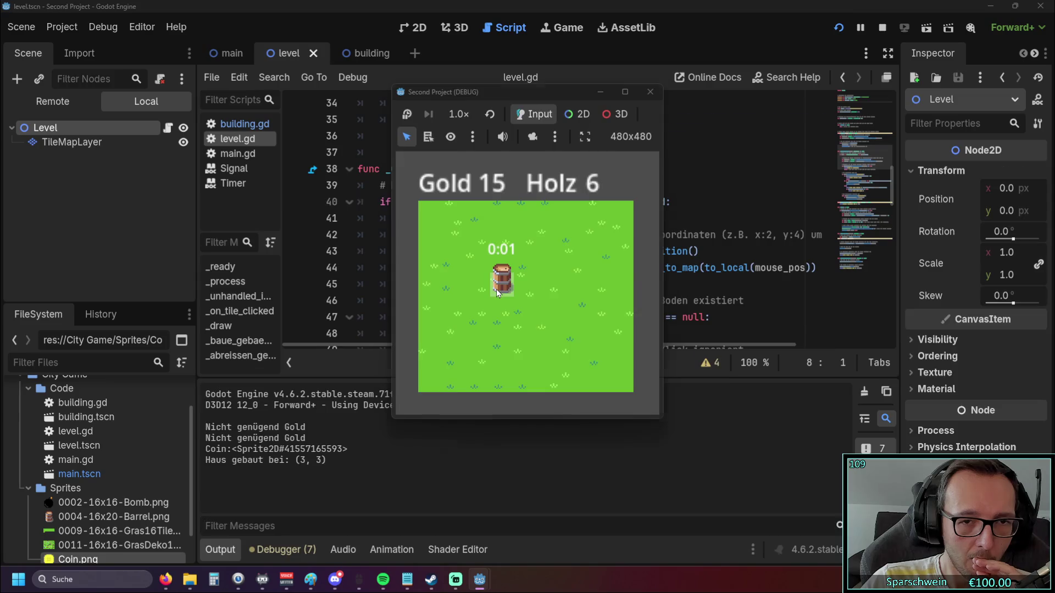
click(496, 289)
triple_click(478, 198)
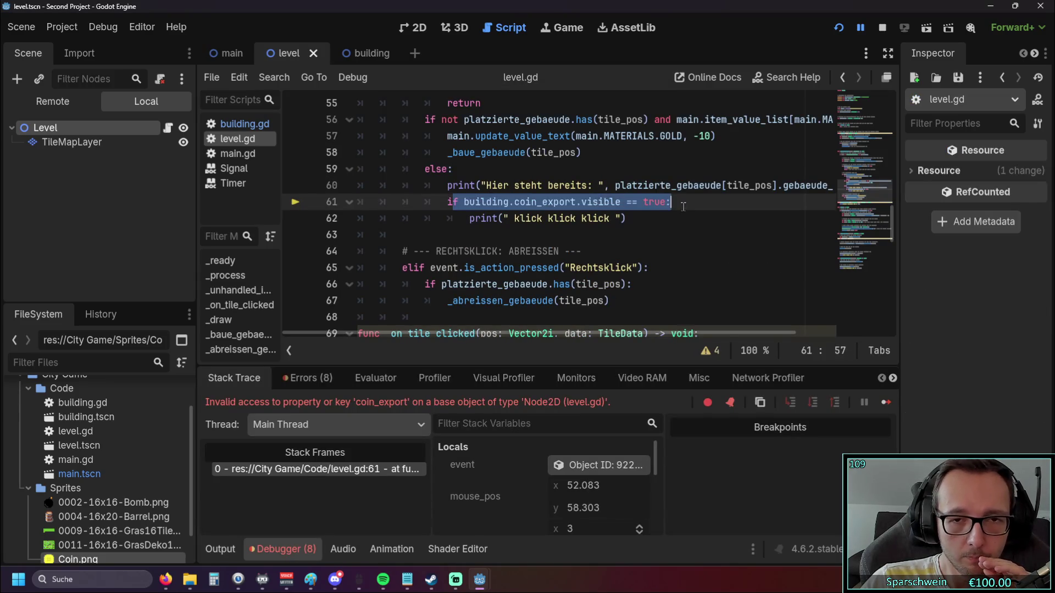
click(696, 233)
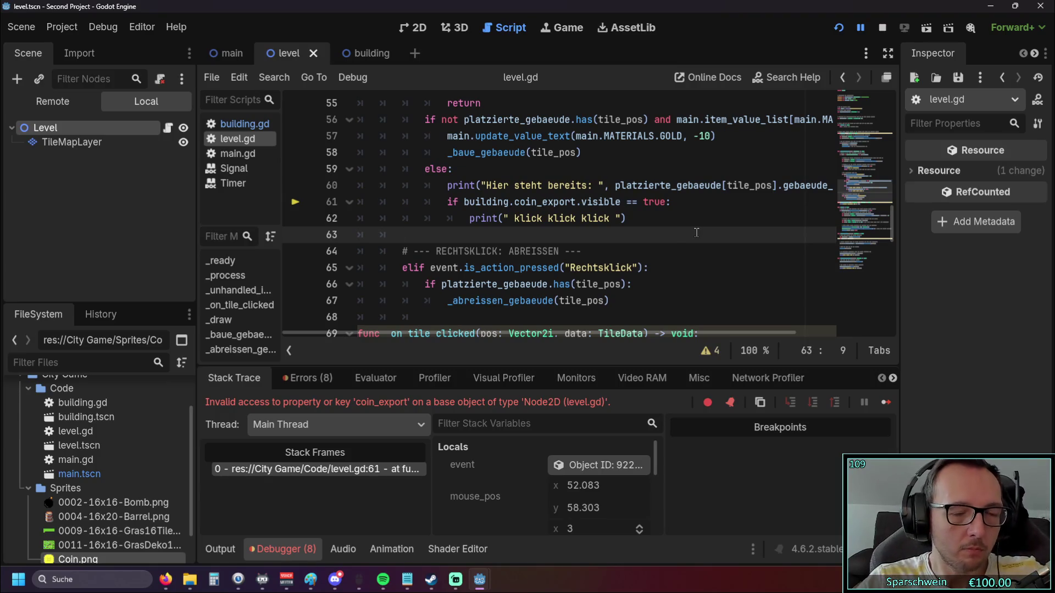
click(301, 379)
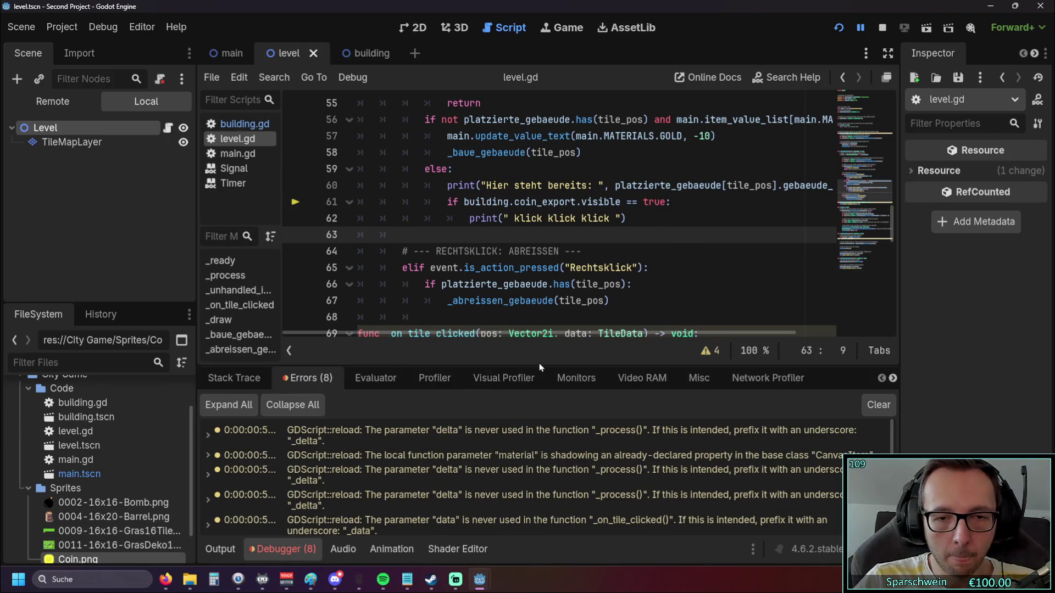
Enlarge the errors panel, then inspect building's live properties in a widened Inspector.
drag(541, 365, 541, 222)
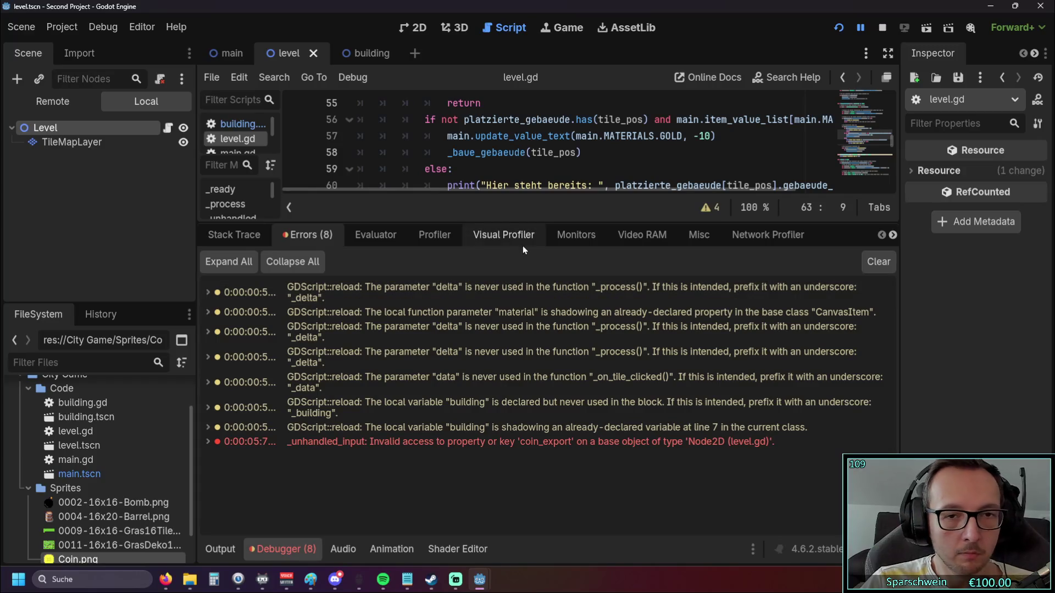
click(234, 235)
scroll(513, 396, down, 2)
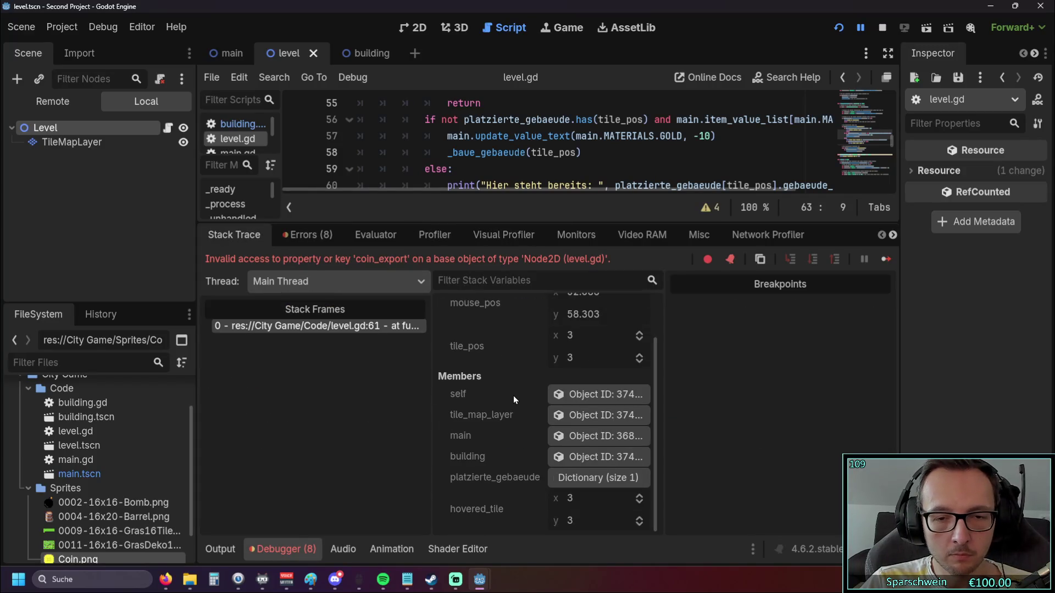
click(585, 458)
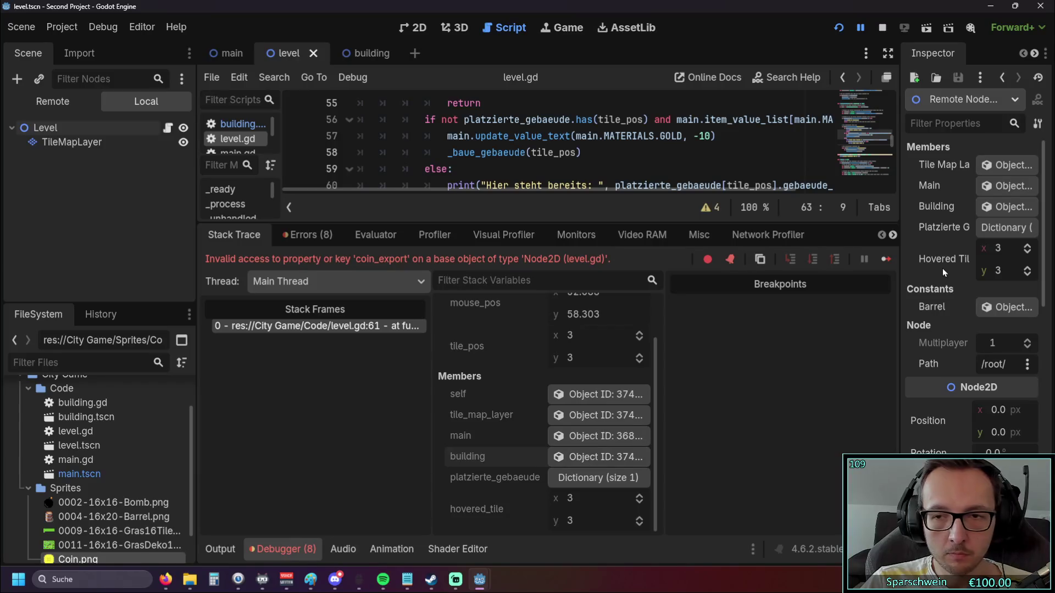
drag(893, 327, 732, 311)
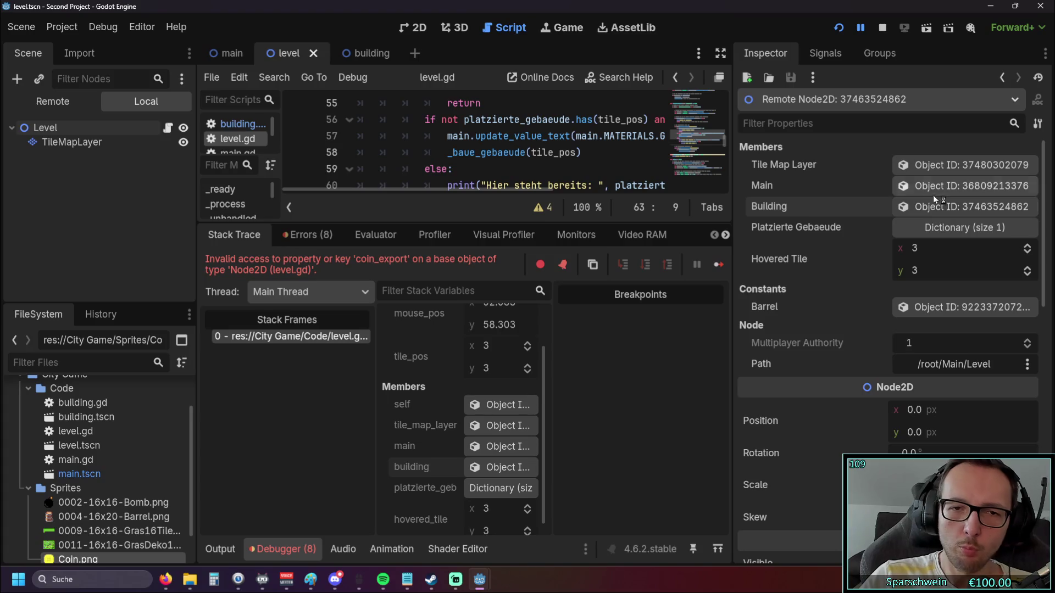
Lower the debugger splitter to give line 61's building.coin_export.visible check more room.
drag(481, 224, 481, 367)
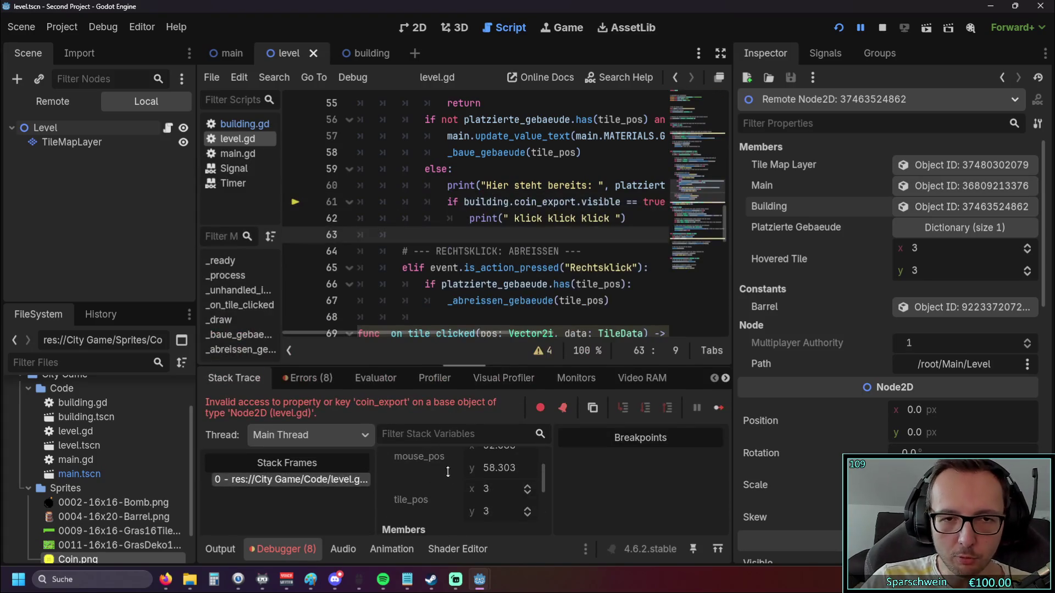
scroll(521, 299, down, 1)
scroll(520, 299, down, 4)
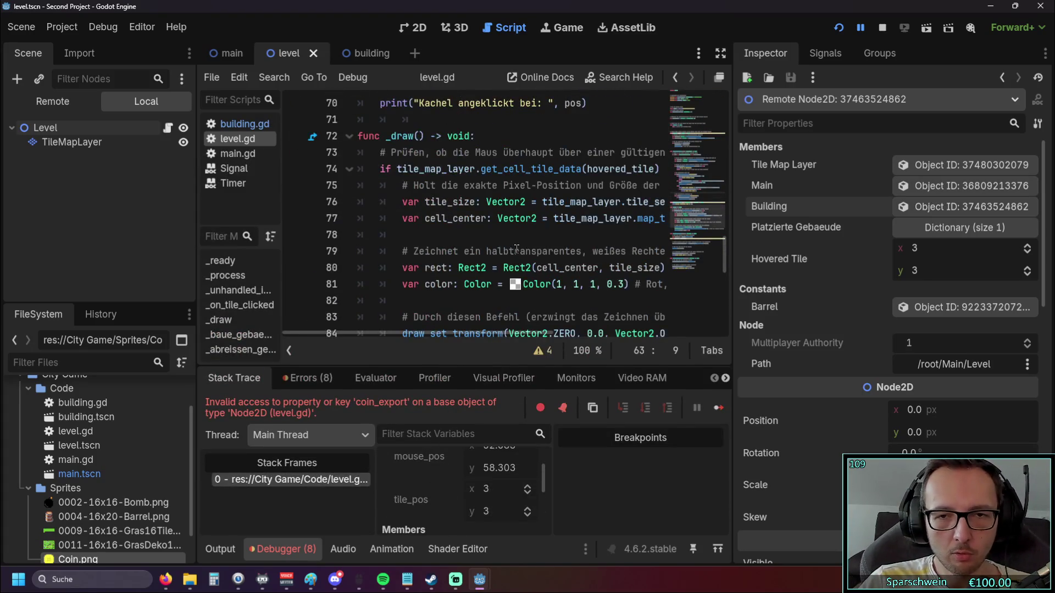
drag(731, 259, 900, 259)
scroll(575, 242, down, 4)
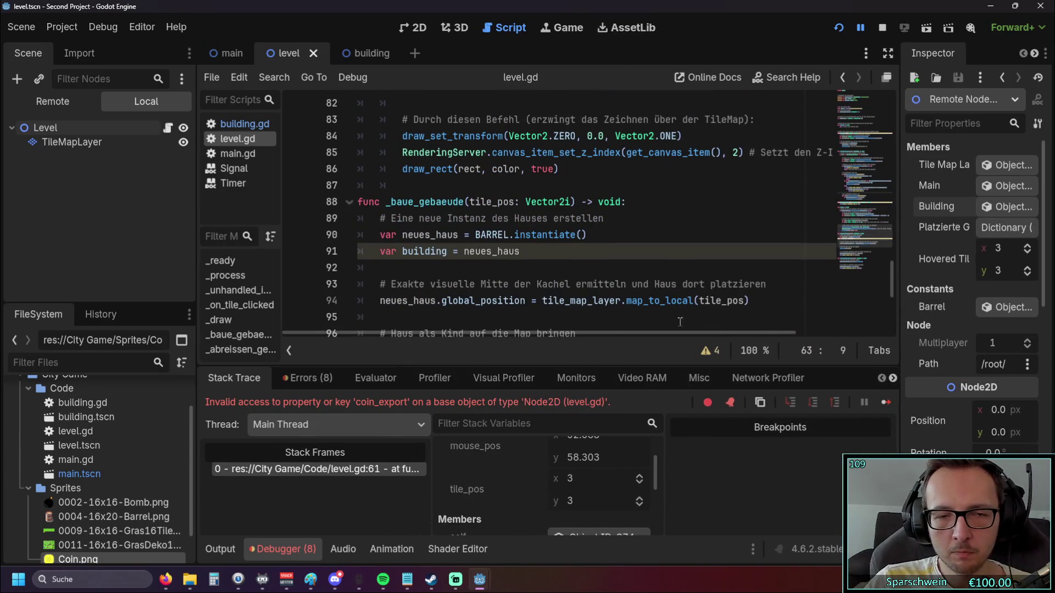
scroll(555, 261, up, 5)
scroll(557, 261, up, 3)
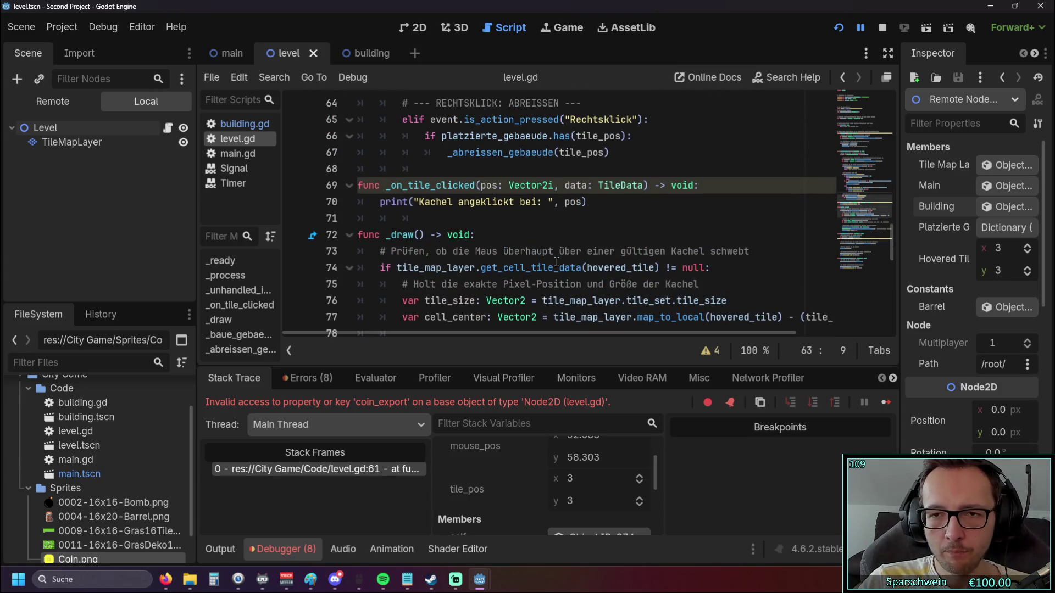
scroll(618, 276, up, 3)
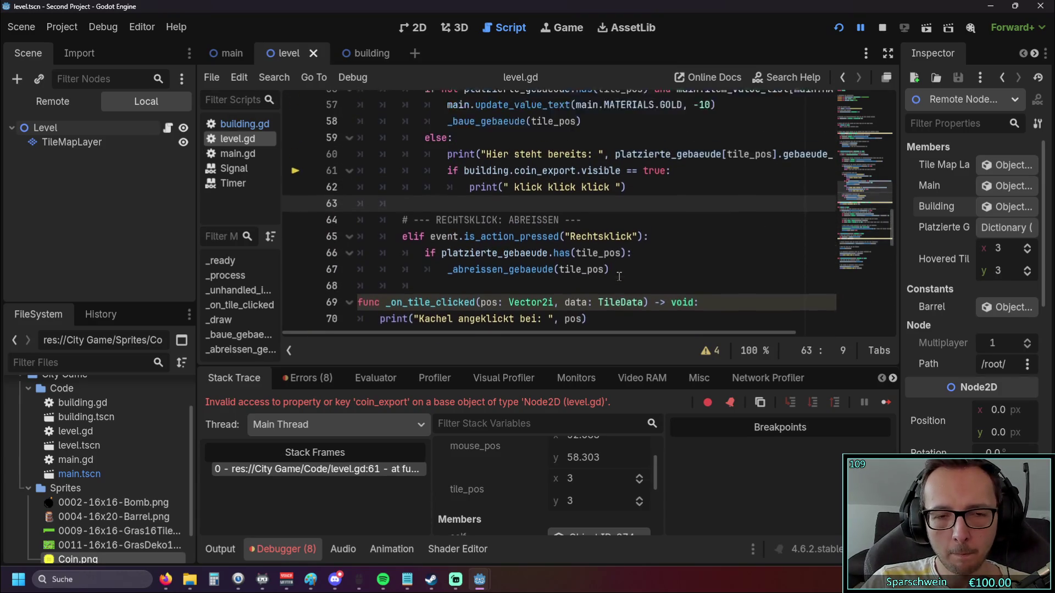
scroll(619, 273, up, 5)
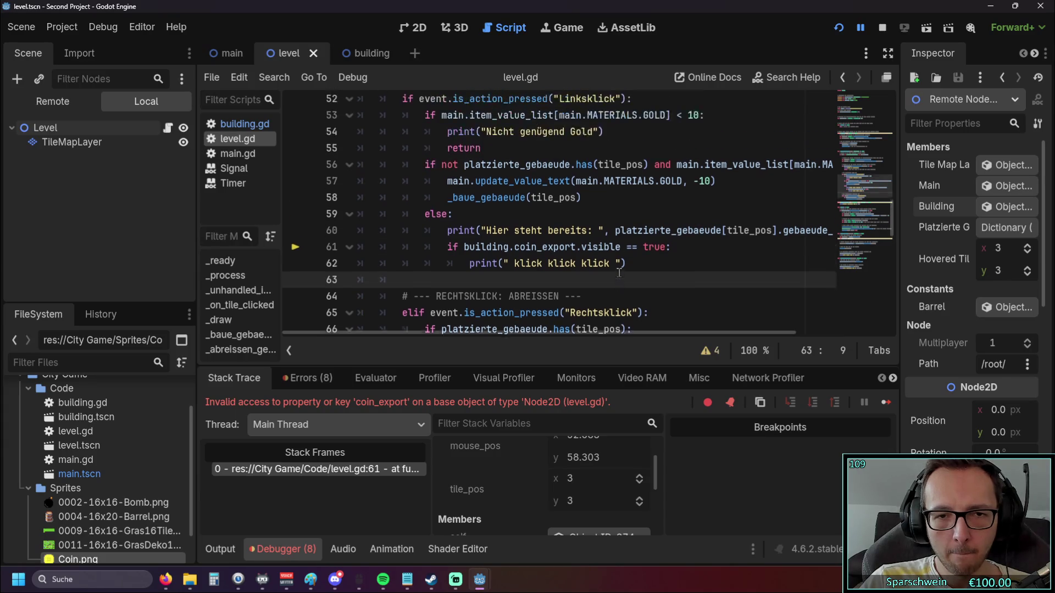
scroll(621, 273, down, 5)
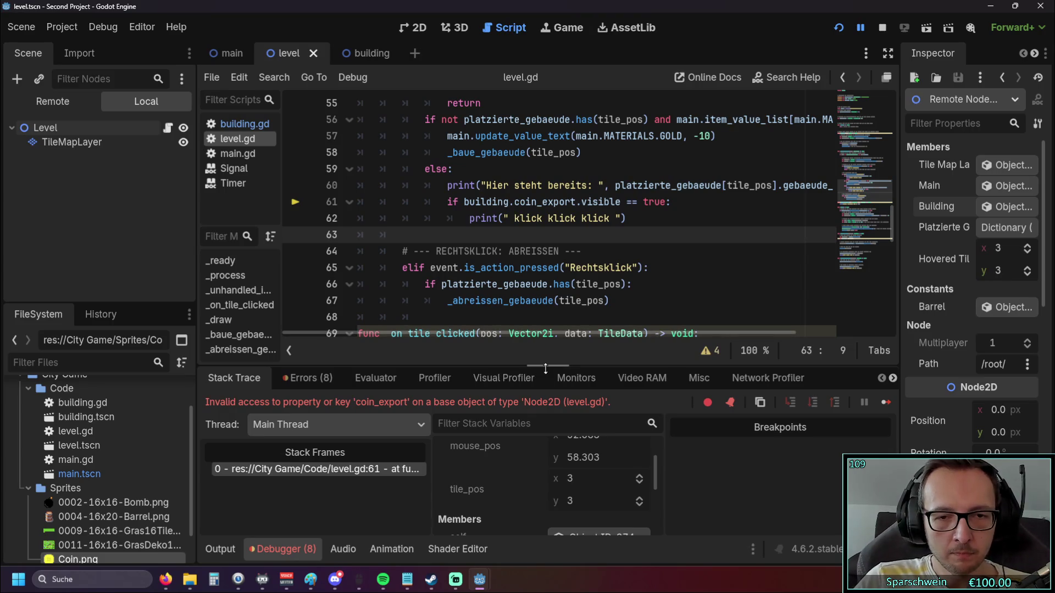
mouse_move(545, 369)
mouse_down()
mouse_move(562, 253)
mouse_move(555, 373)
mouse_up()
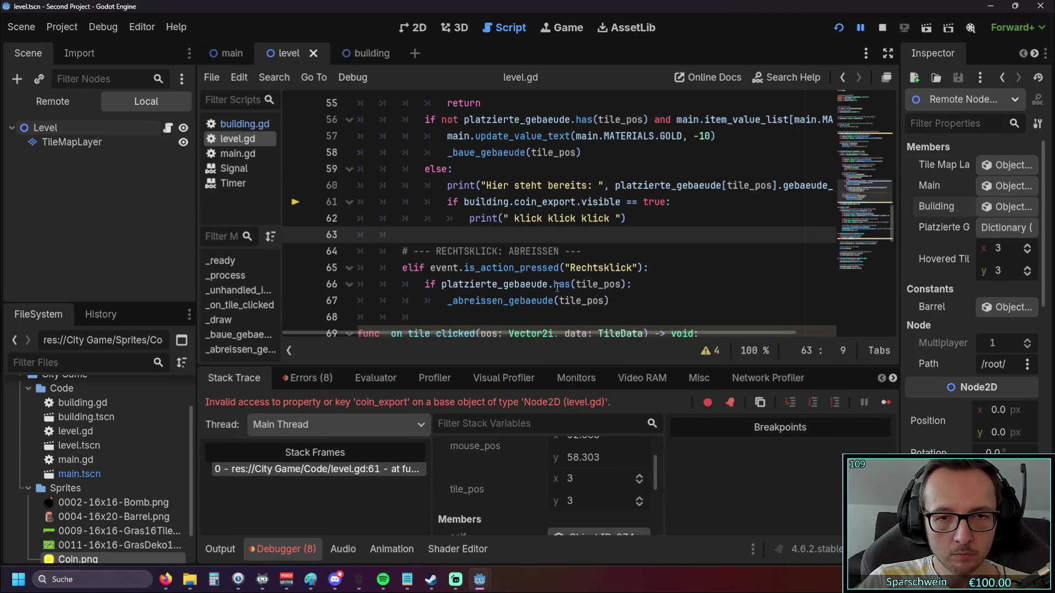
scroll(537, 276, up, 5)
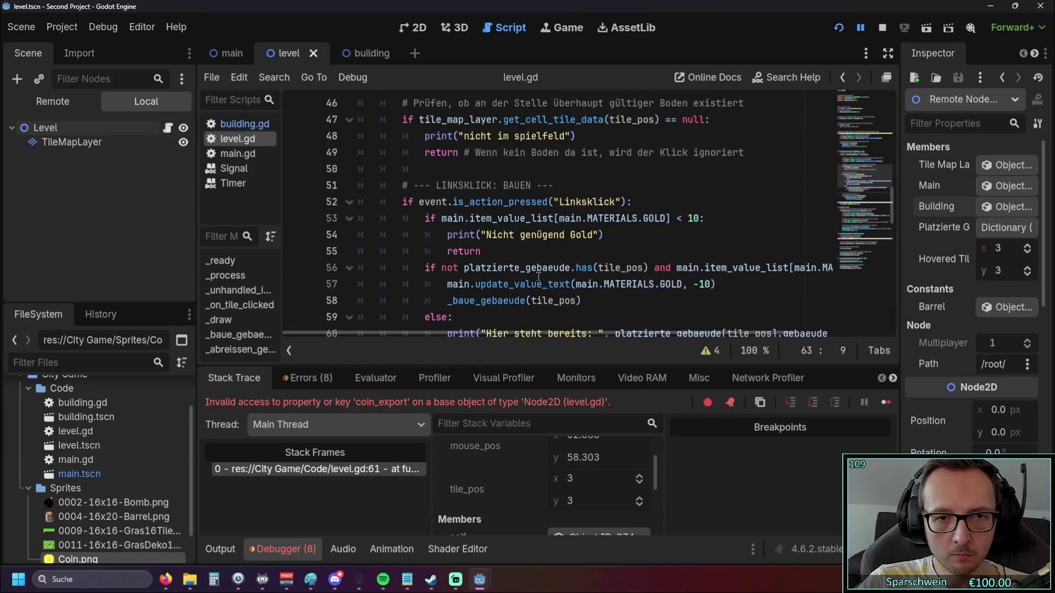
scroll(538, 276, up, 2)
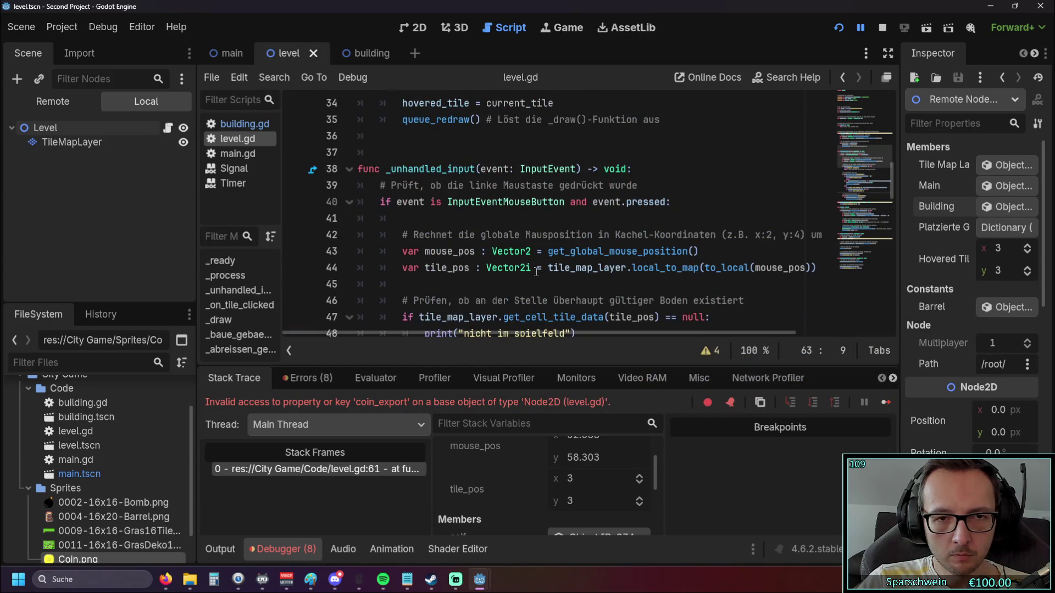
click(447, 219)
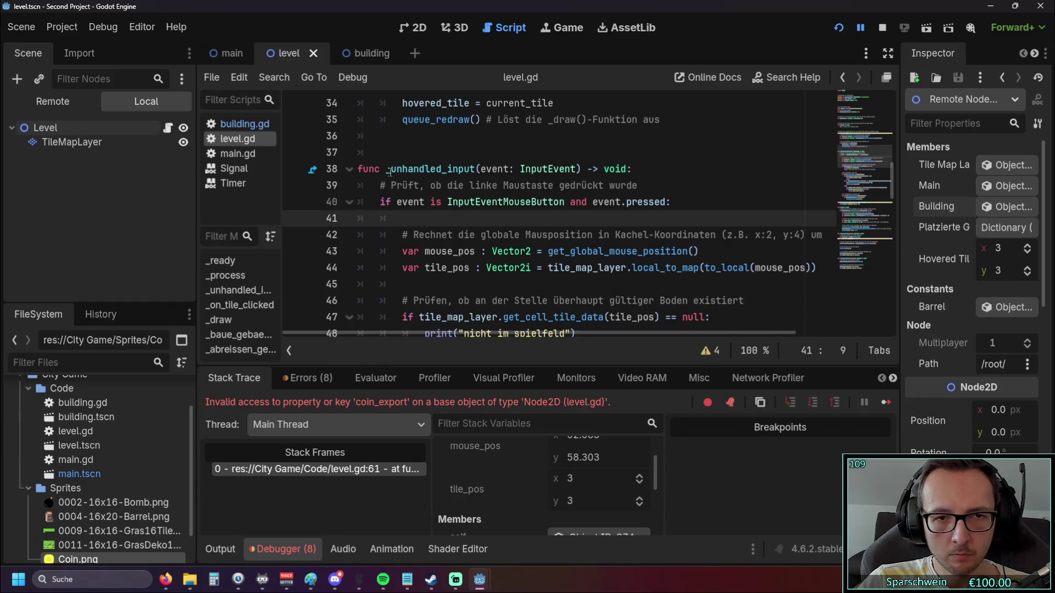
drag(358, 169, 527, 202)
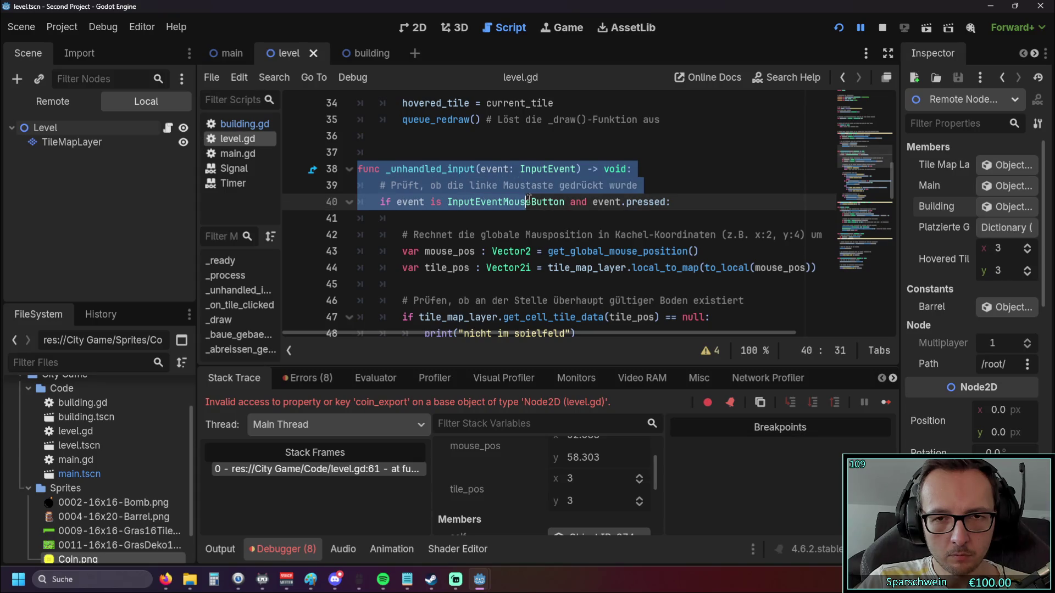
key(Down)
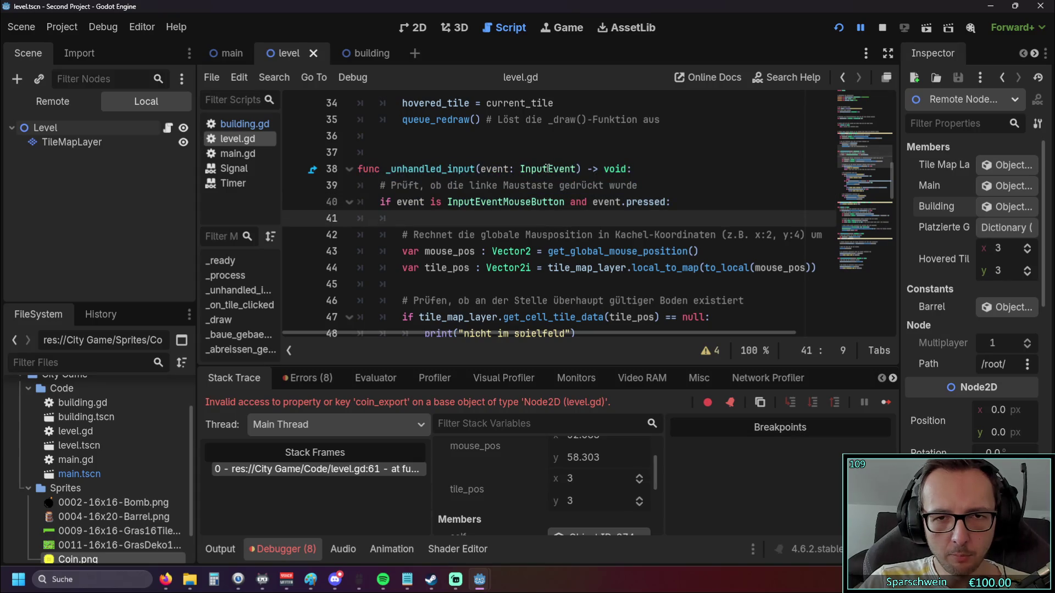
drag(451, 186, 618, 186)
click(557, 218)
scroll(547, 218, down, 1)
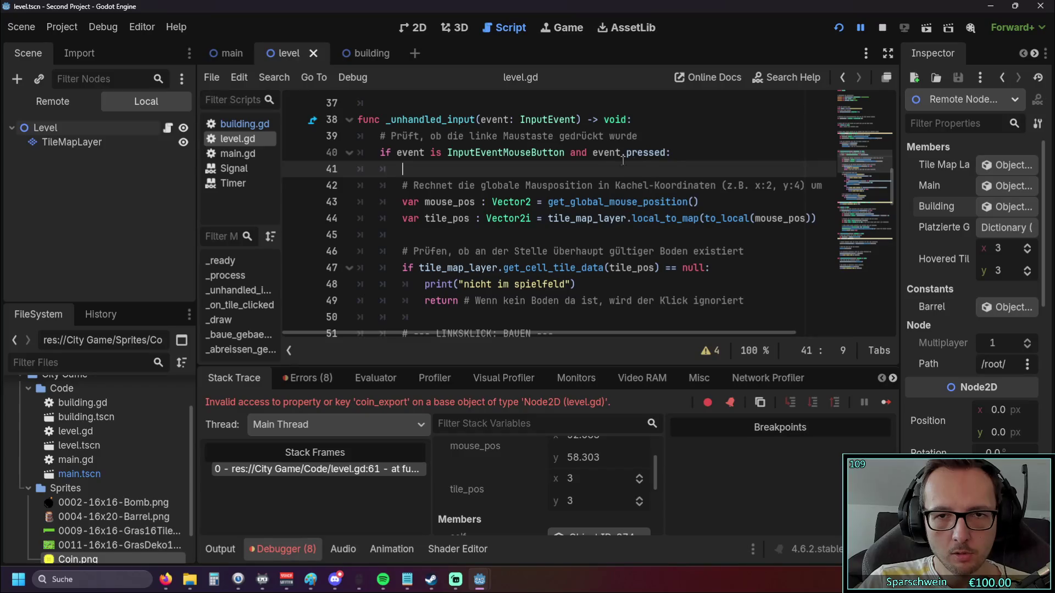
scroll(673, 164, down, 1)
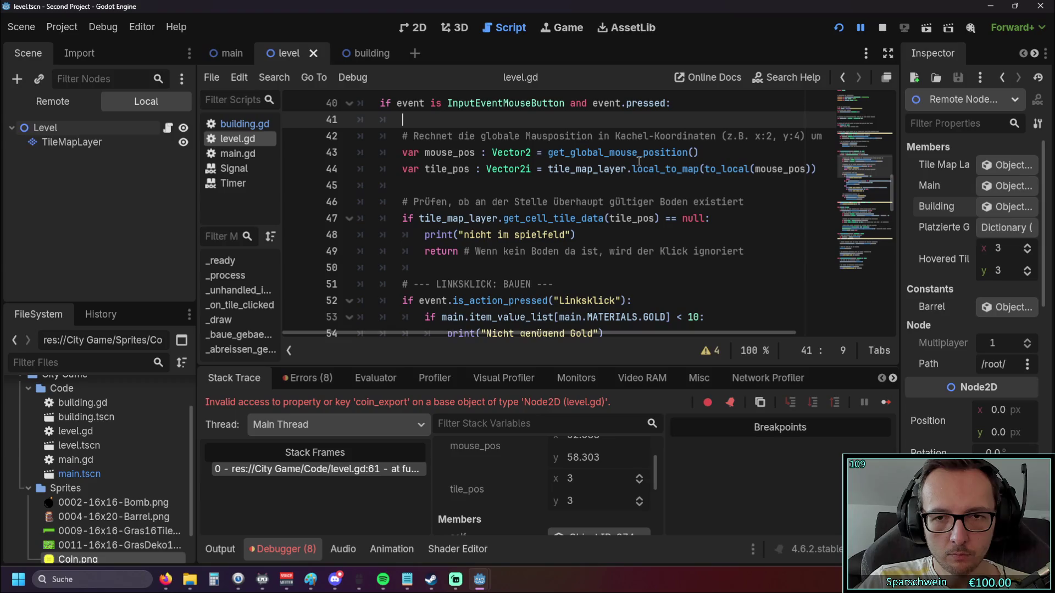
click(651, 242)
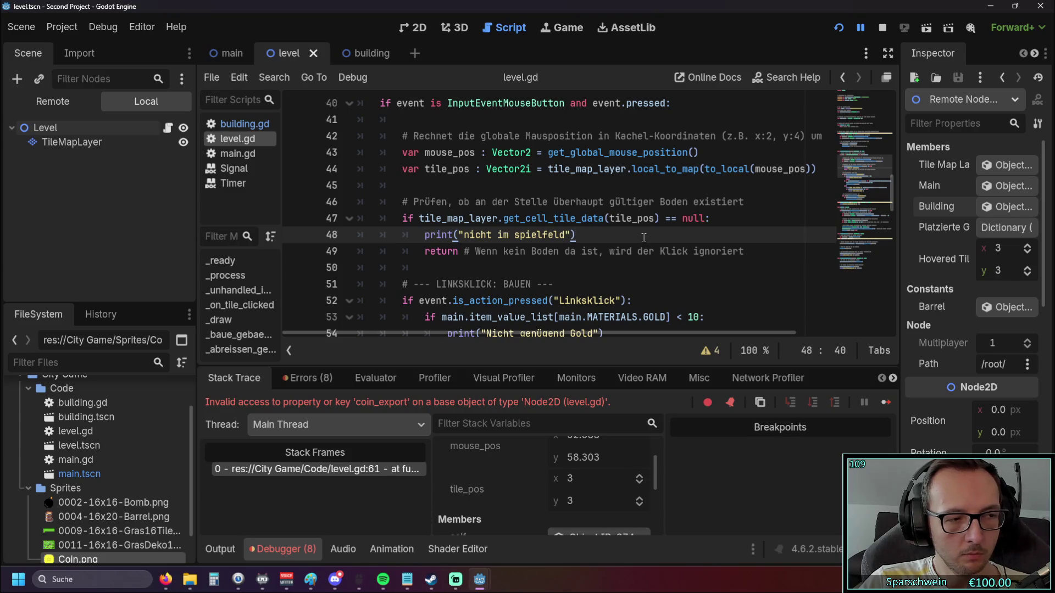
scroll(652, 232, down, 1)
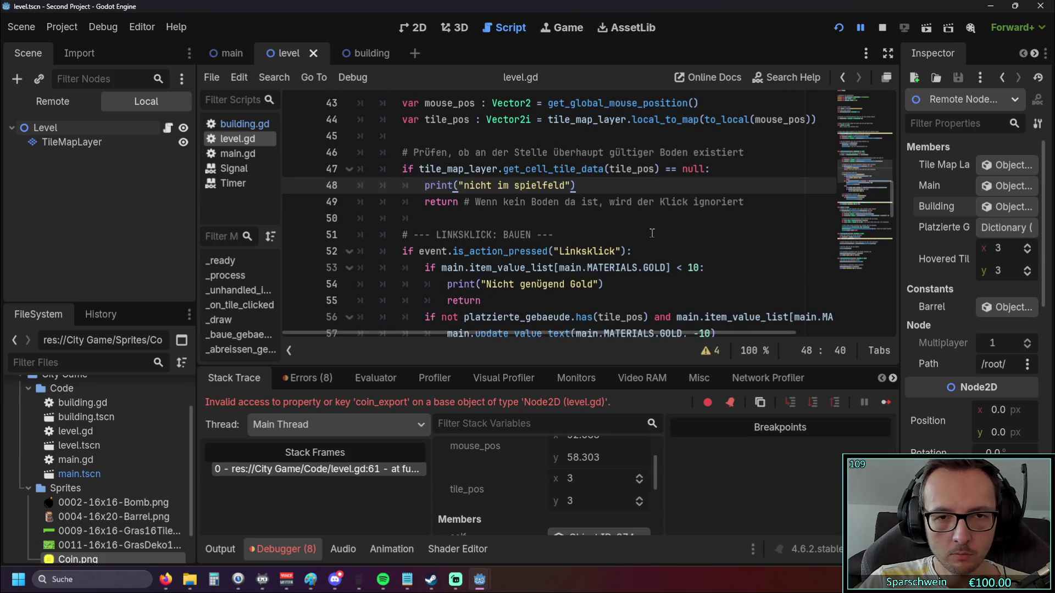
scroll(652, 233, down, 1)
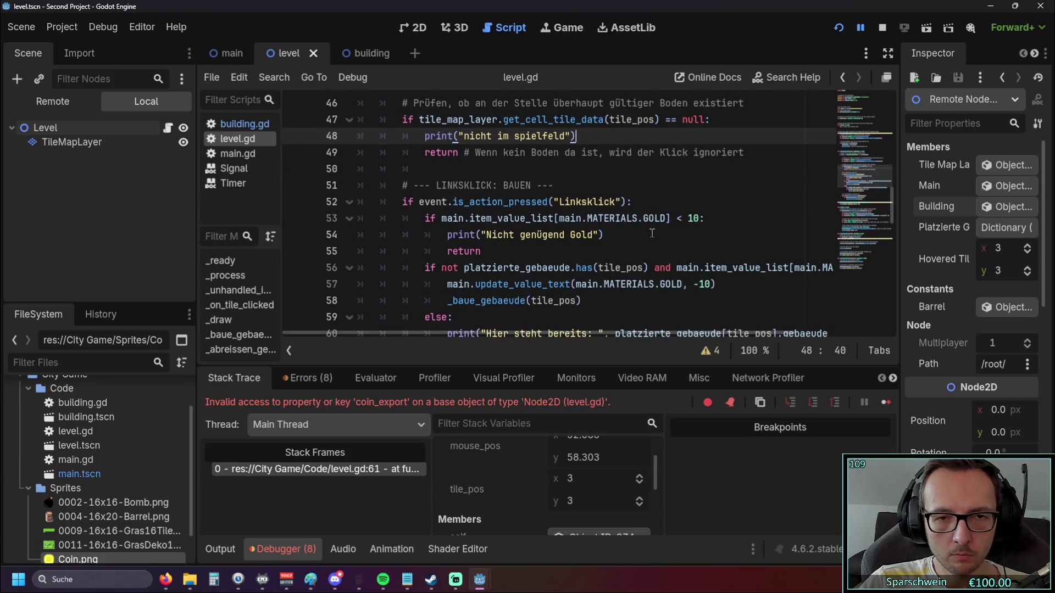
scroll(652, 233, down, 1)
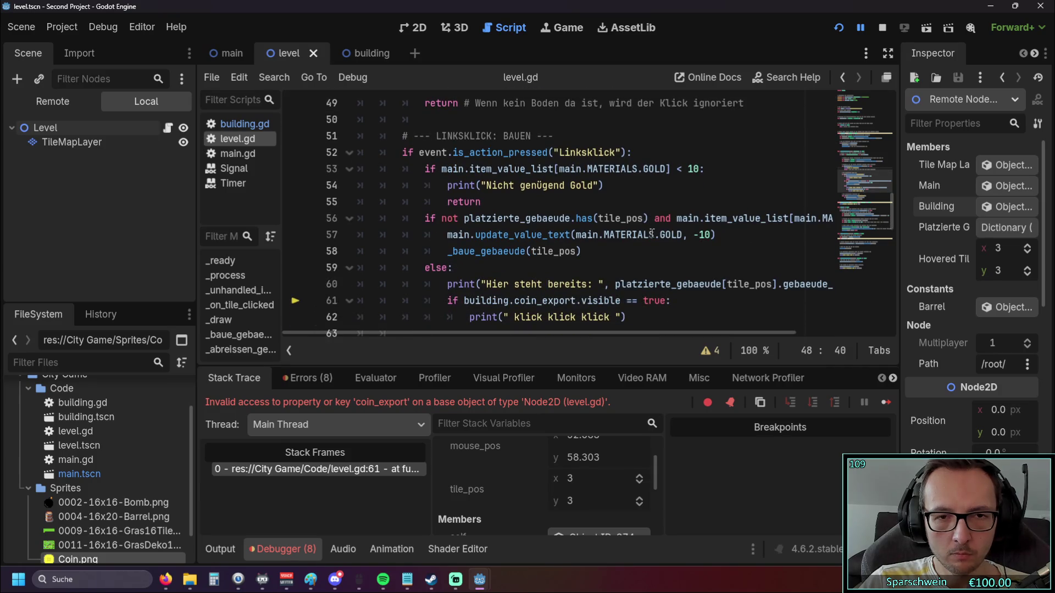
drag(419, 152, 548, 150)
click(711, 168)
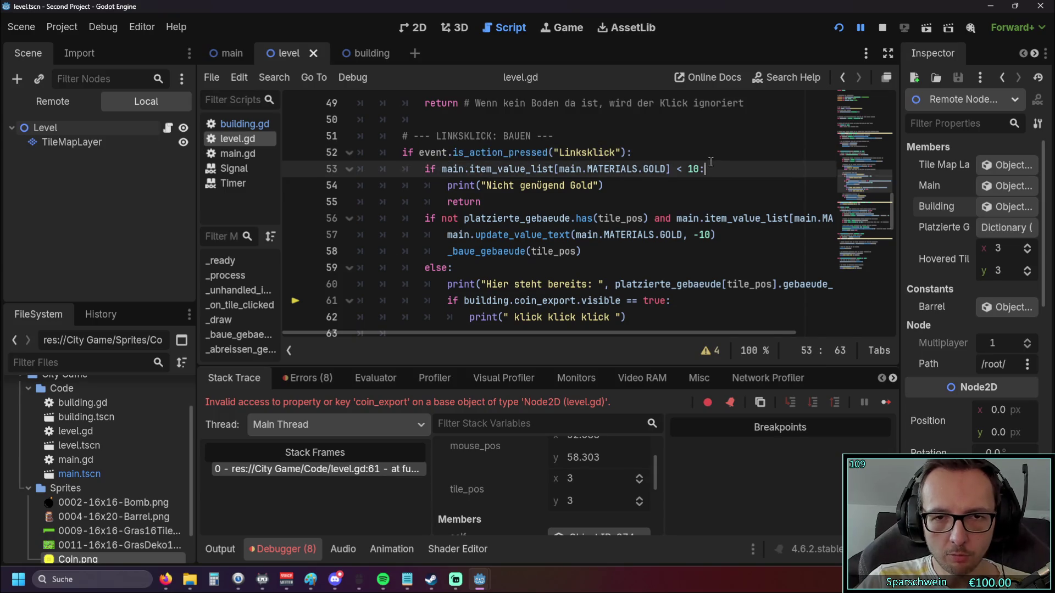
scroll(711, 168, down, 1)
click(656, 206)
click(632, 224)
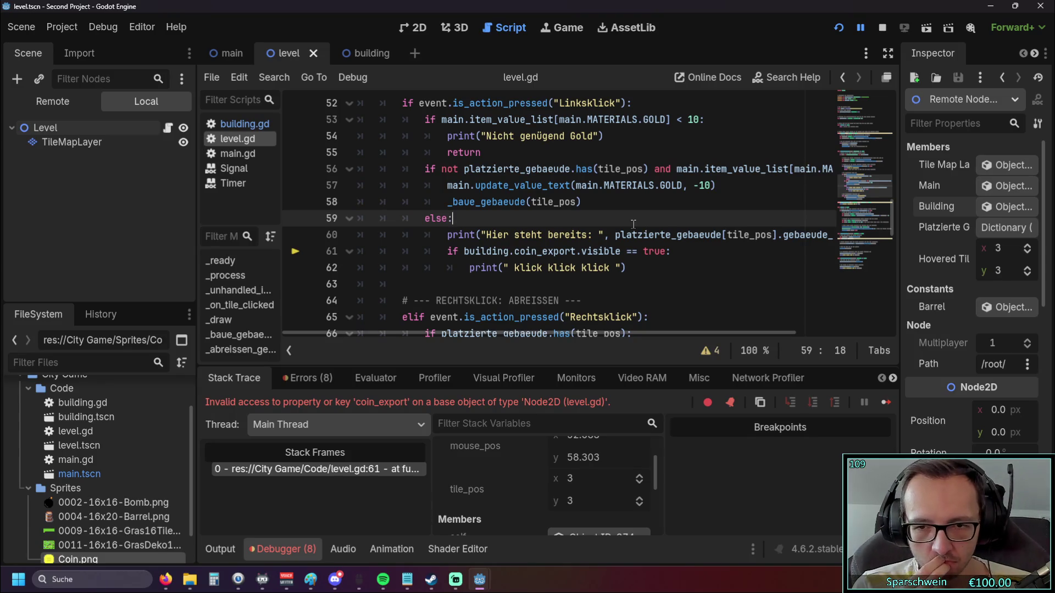
scroll(632, 231, down, 3)
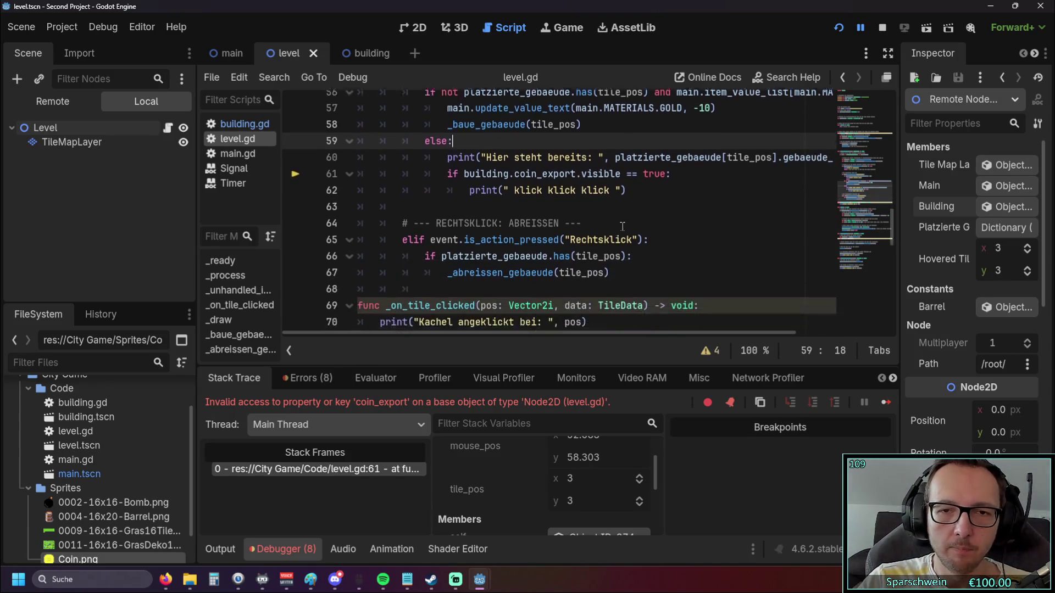
click(631, 266)
scroll(630, 266, up, 2)
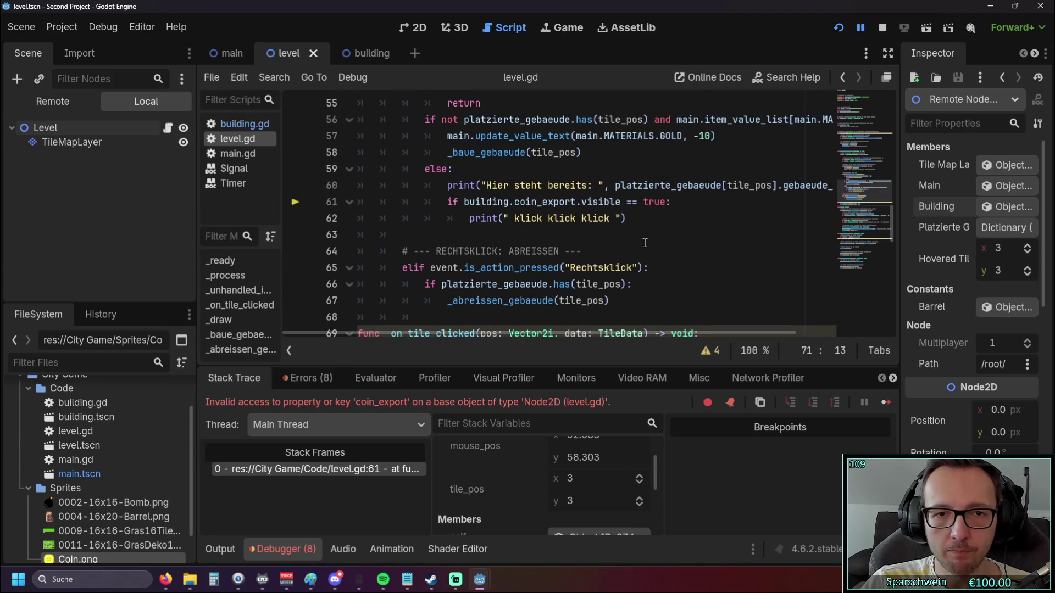
scroll(549, 220, up, 1)
click(360, 58)
click(286, 55)
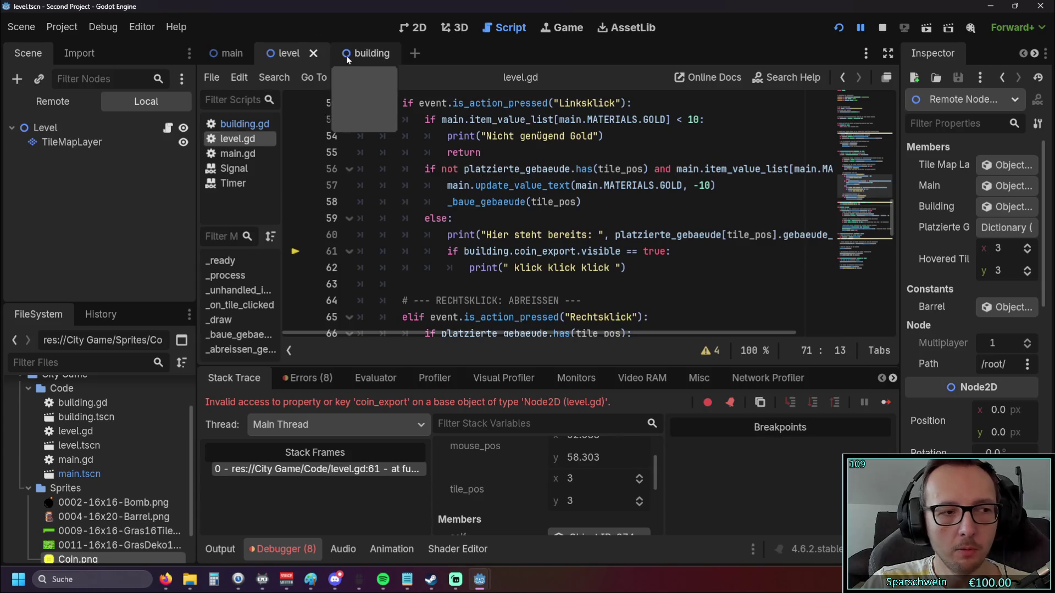
mouse_move(464, 203)
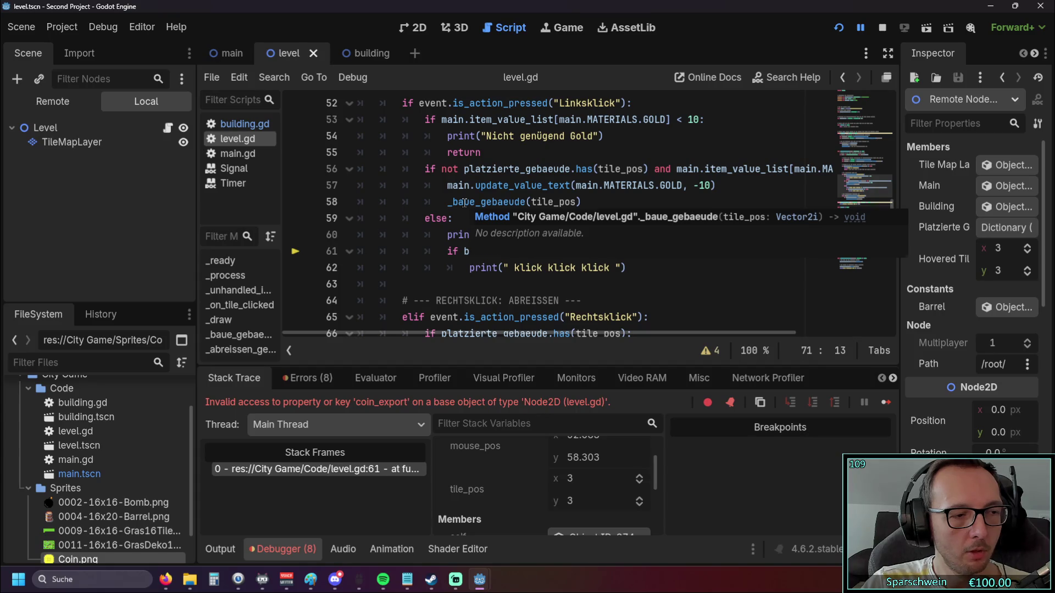
scroll(579, 281, down, 7)
scroll(578, 281, up, 1)
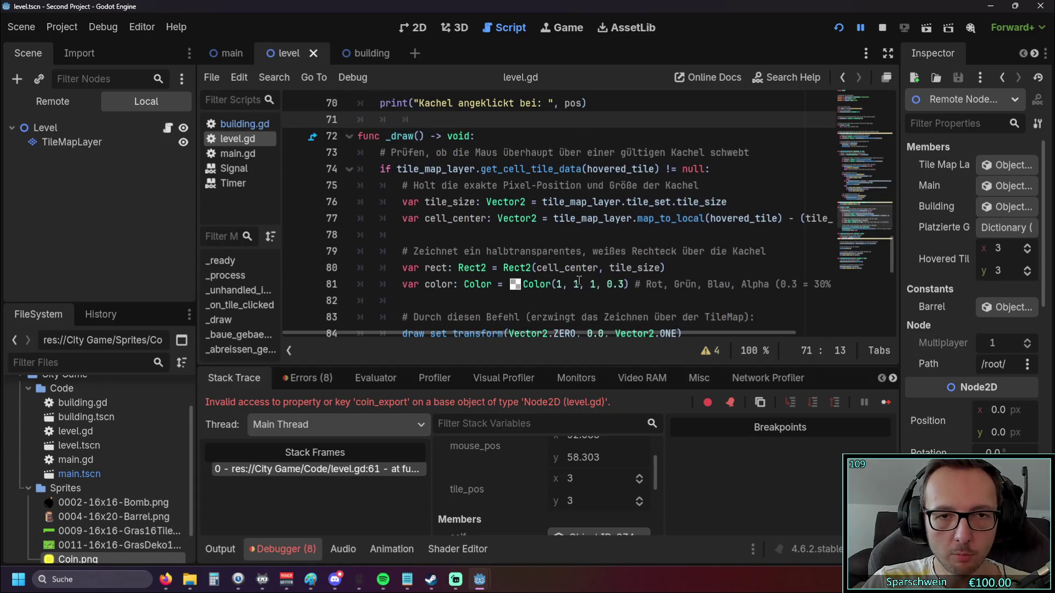
scroll(579, 281, down, 5)
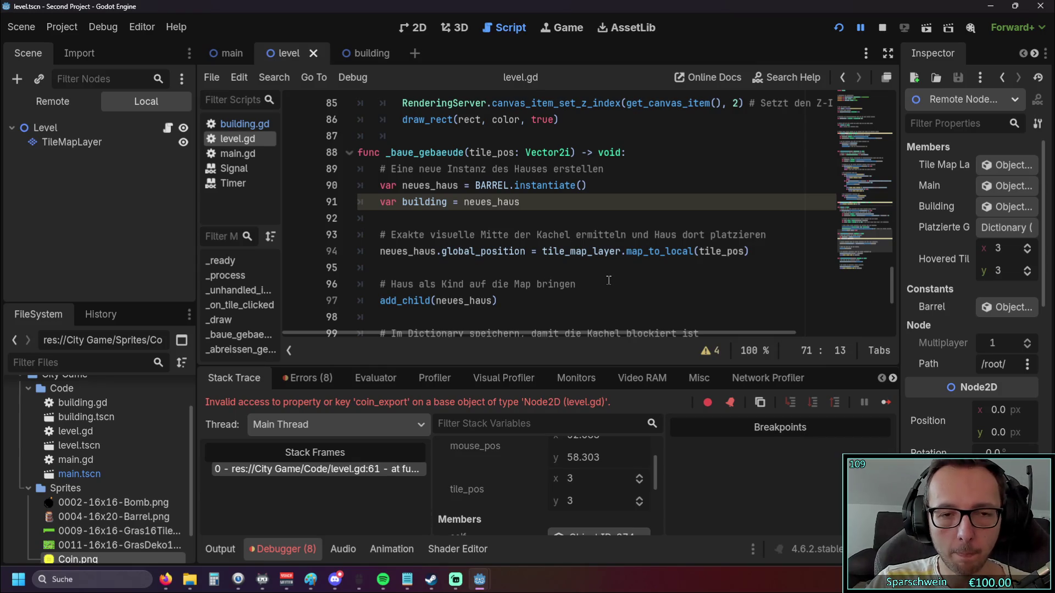
scroll(600, 269, down, 2)
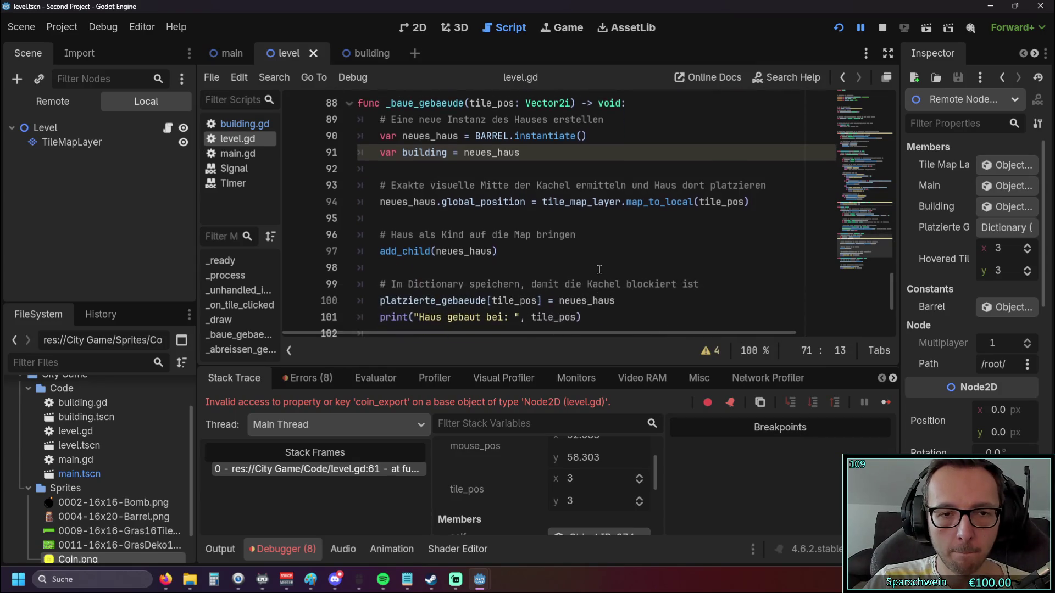
scroll(600, 269, up, 2)
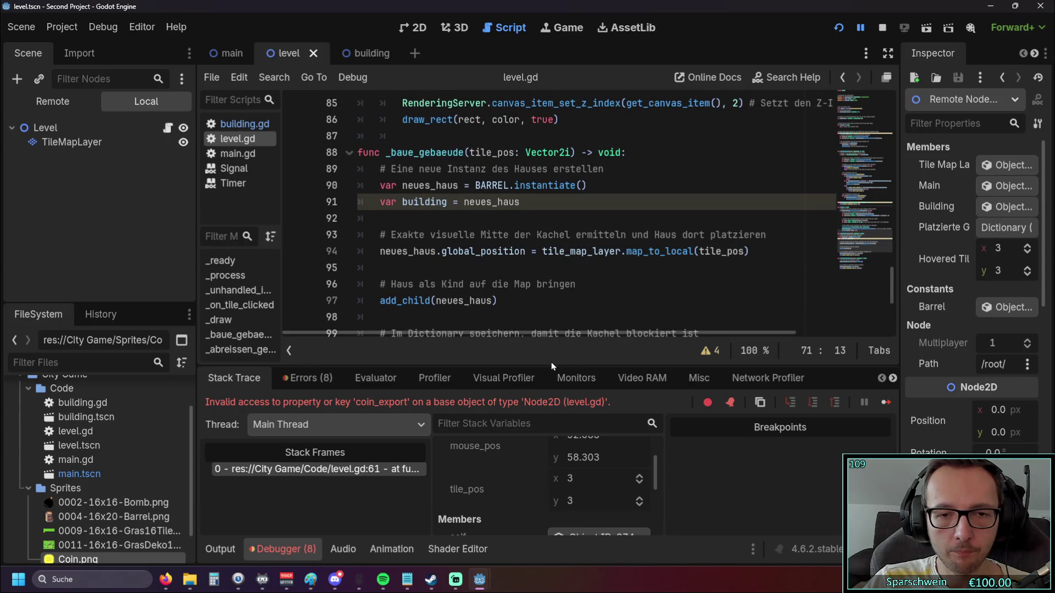
click(886, 77)
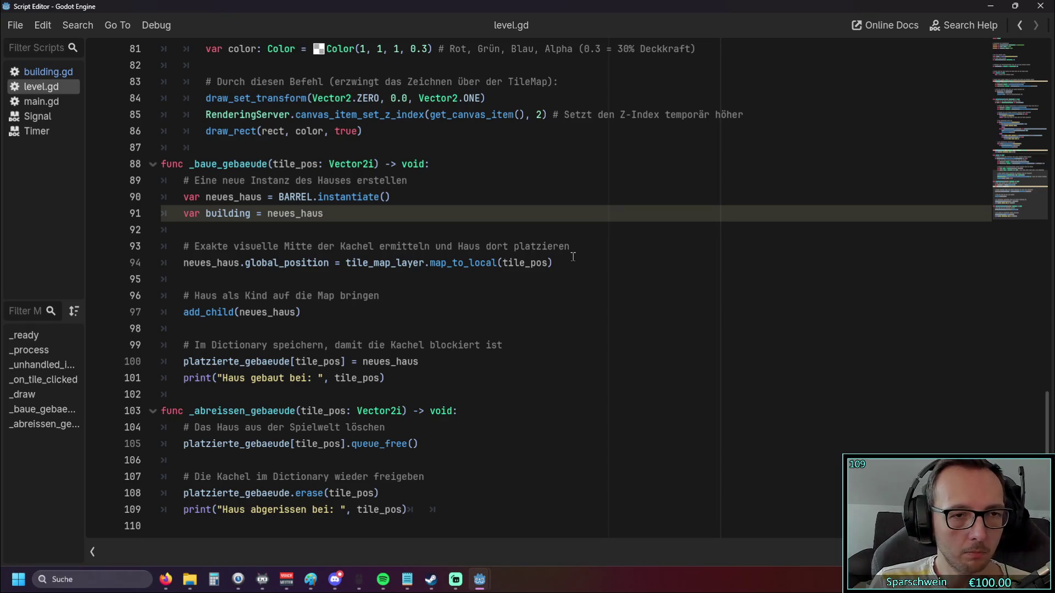
Remove 'var' and the stray space so line 91 reads 'building = neues_haus'.
key(Return)
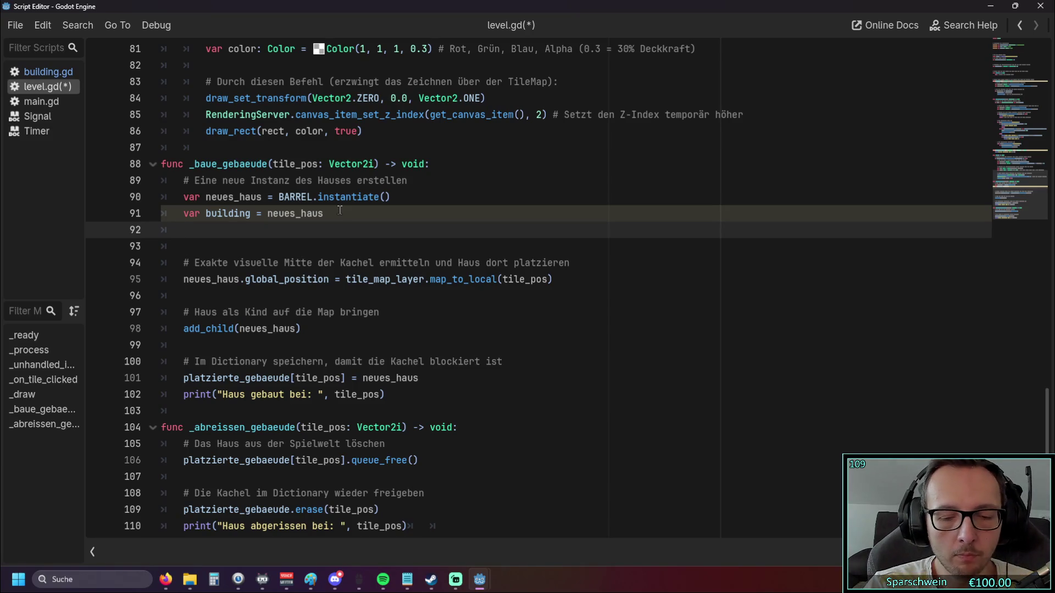
text(pri)
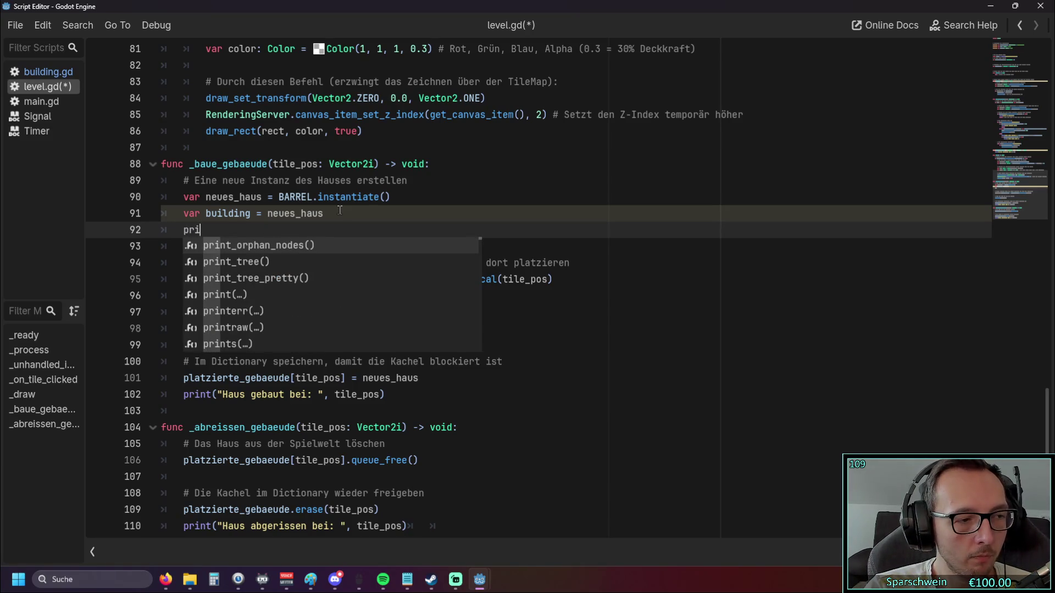
key(BackSpace)
key(BackSpace)
key(BackSpace)
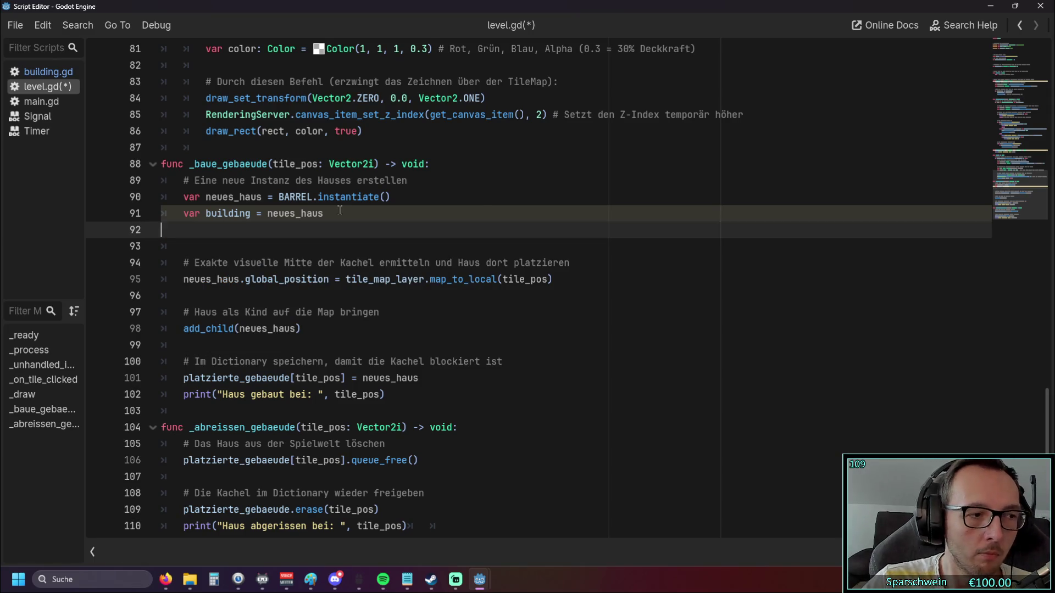
click(201, 213)
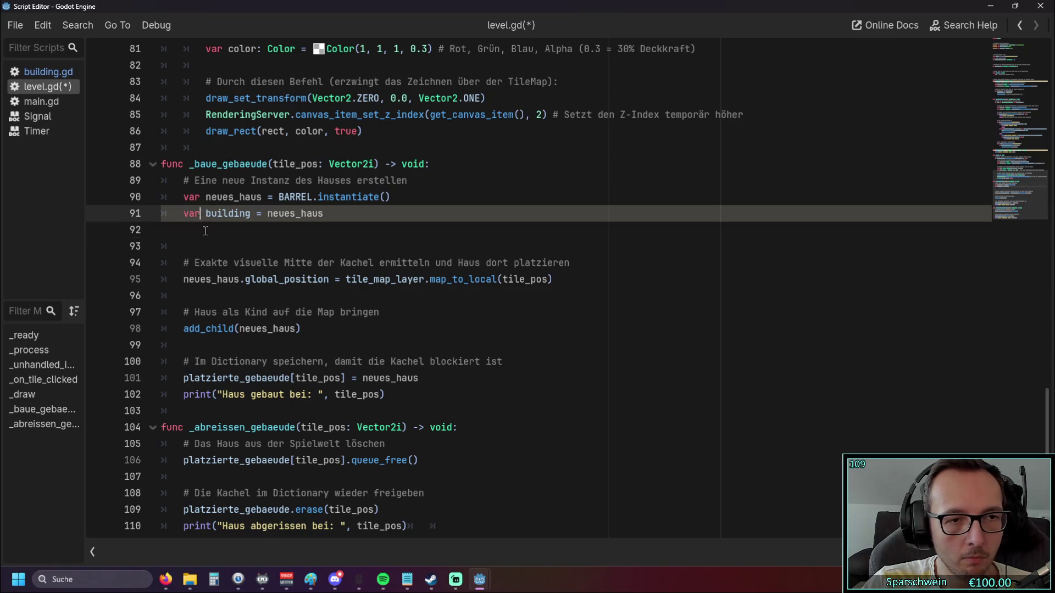
key(BackSpace)
key(BackSpace)
key(BackSpace)
click(235, 246)
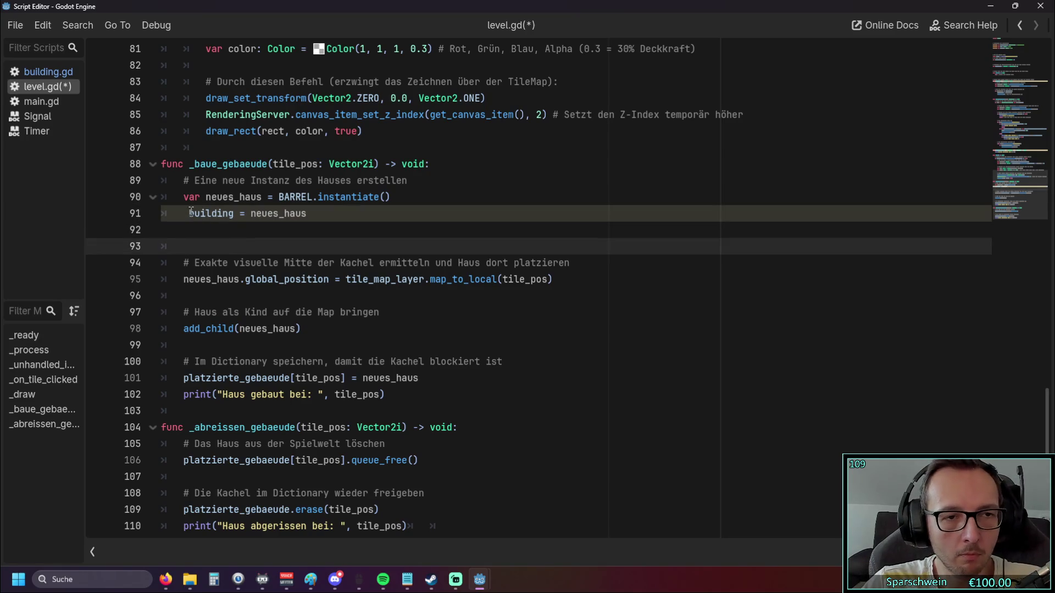
click(192, 214)
key(BackSpace)
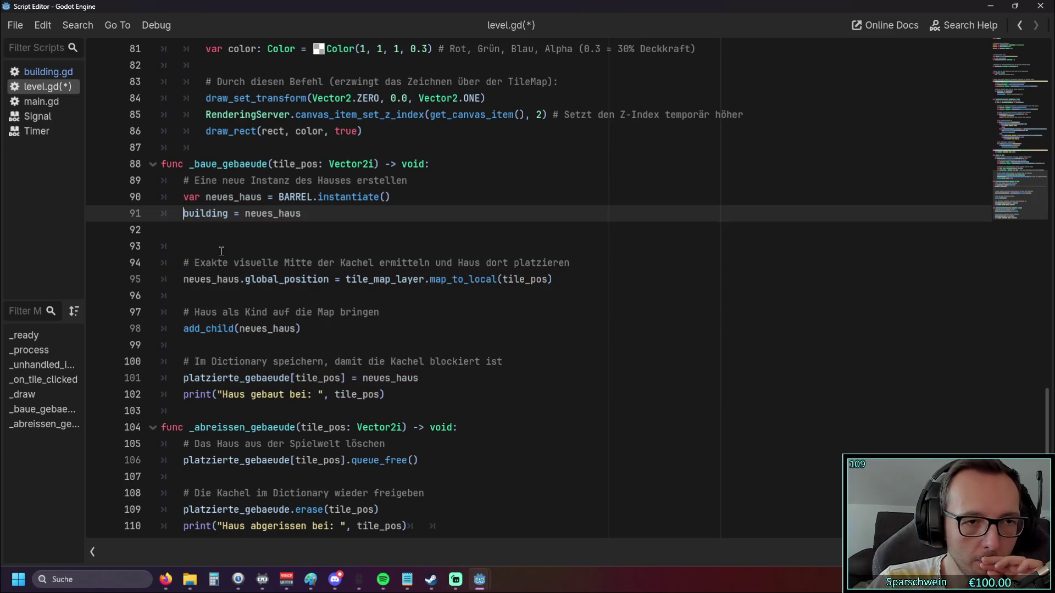
click(224, 247)
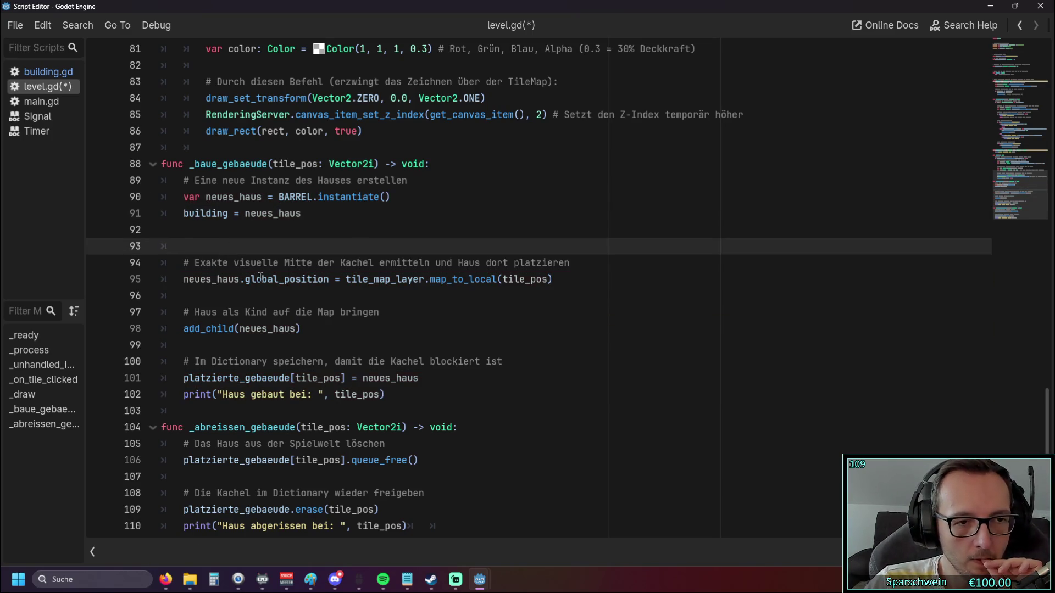
Close the floating Script Editor and rerun the project.
click(1039, 6)
click(504, 28)
click(414, 27)
click(839, 27)
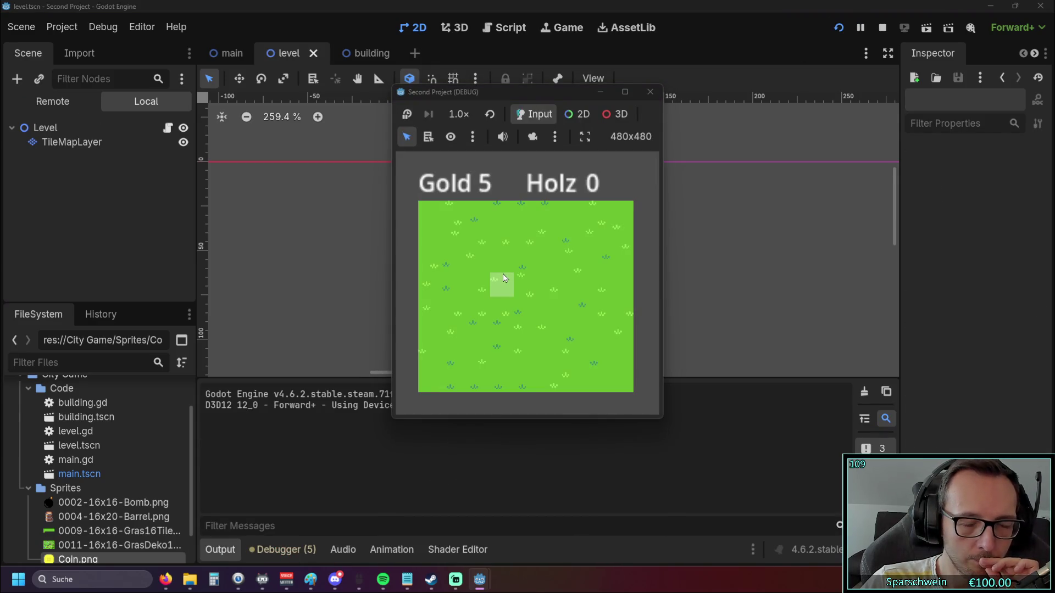
Build a barrel on tile (3, 3) and click it, triggering the Nil 'visible' error at level.gd:61.
click(503, 276)
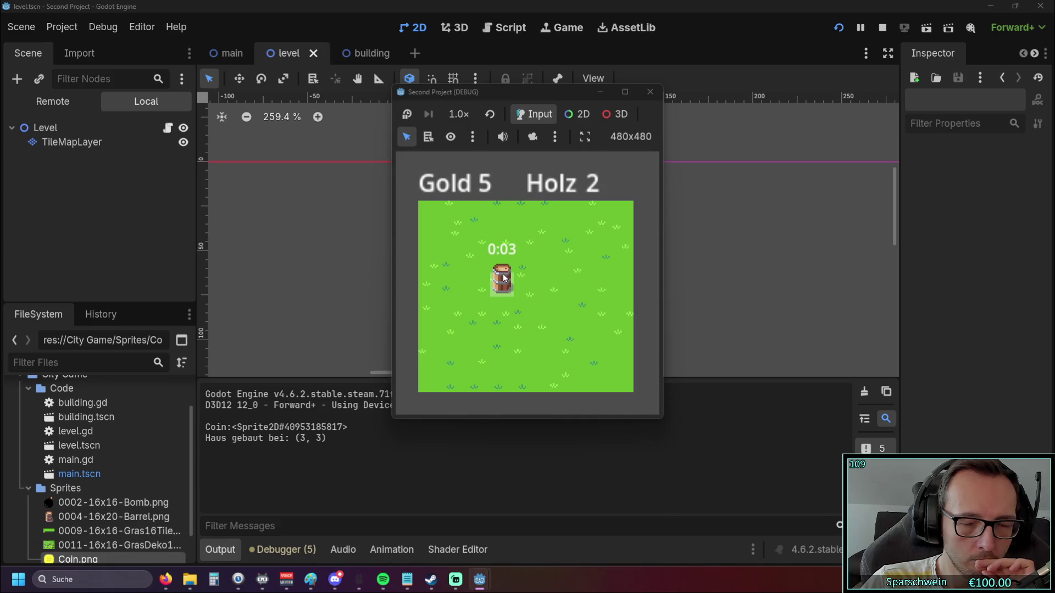
click(503, 274)
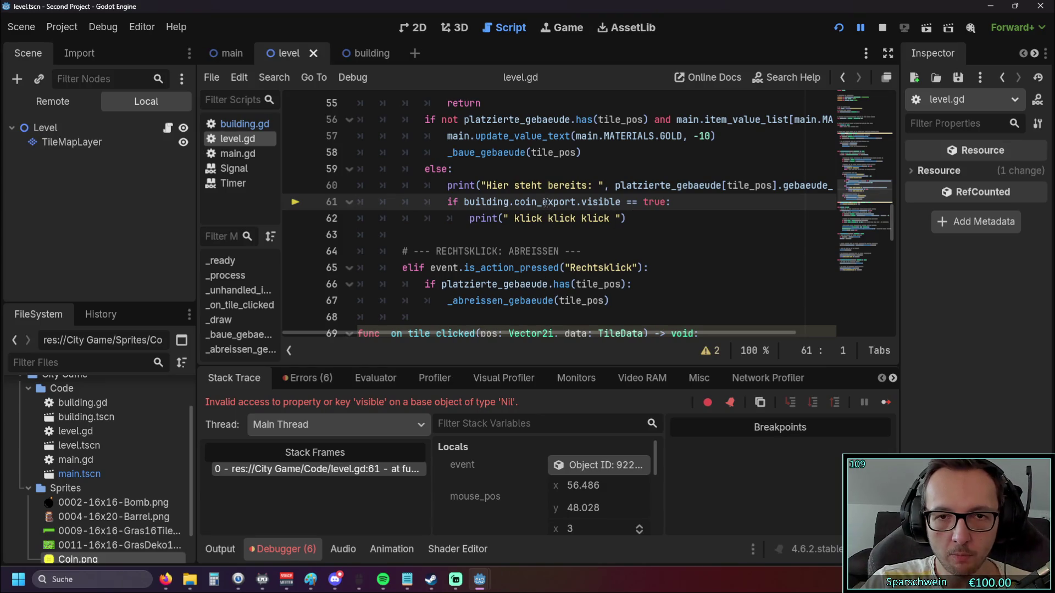
Scroll the debugger members and examine the coin_export variable on line 7 of building.gd.
scroll(567, 484, down, 5)
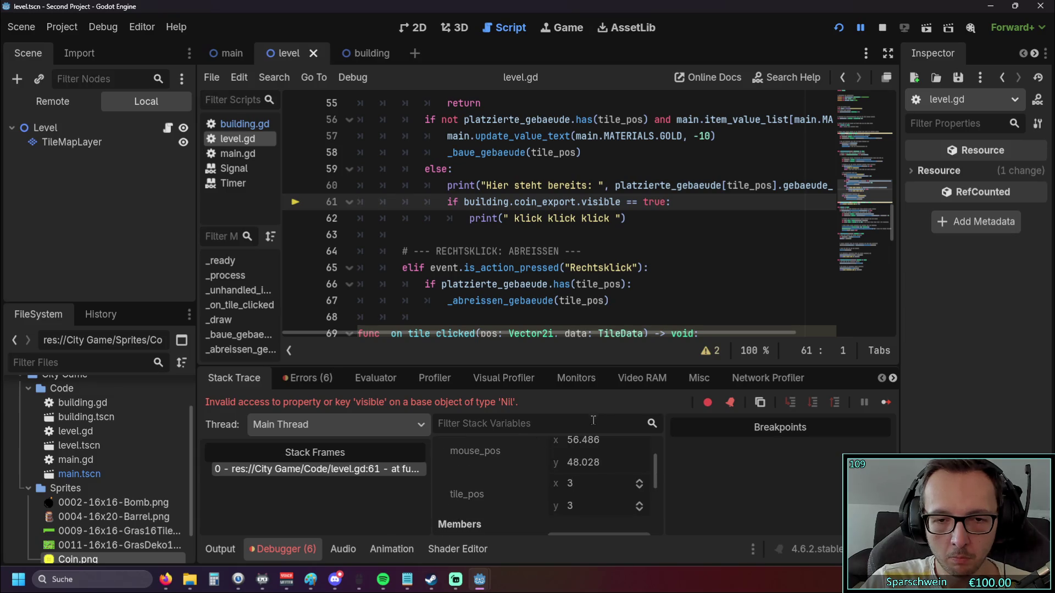
scroll(567, 484, down, 3)
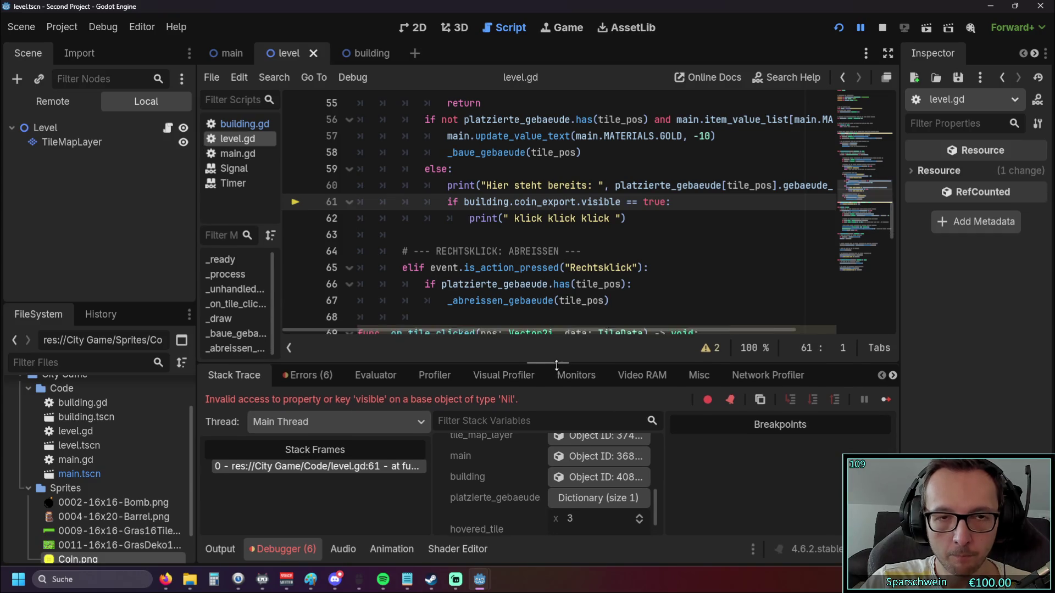
click(241, 124)
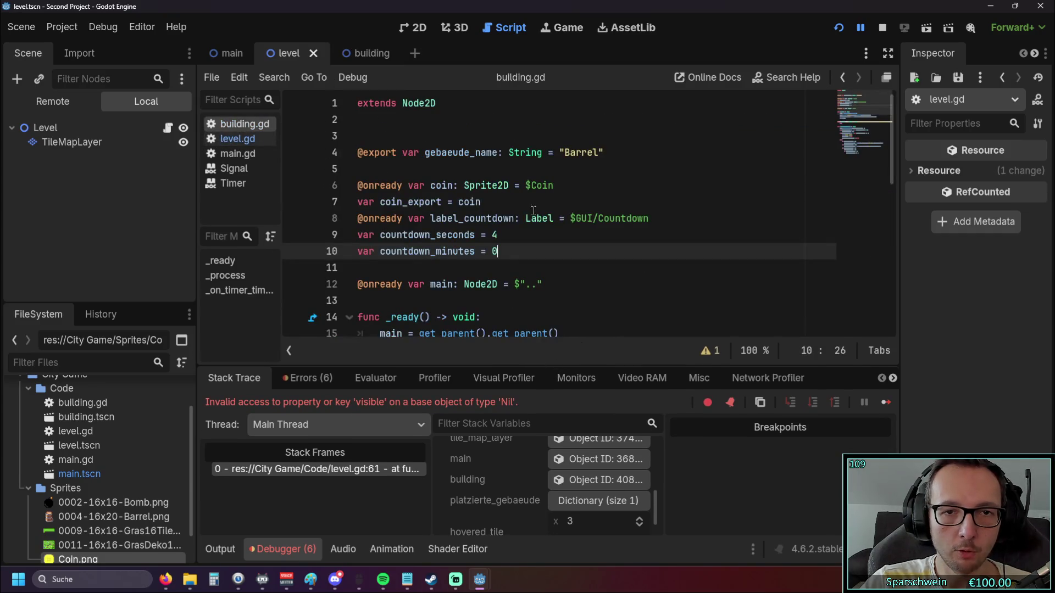
drag(485, 201, 379, 202)
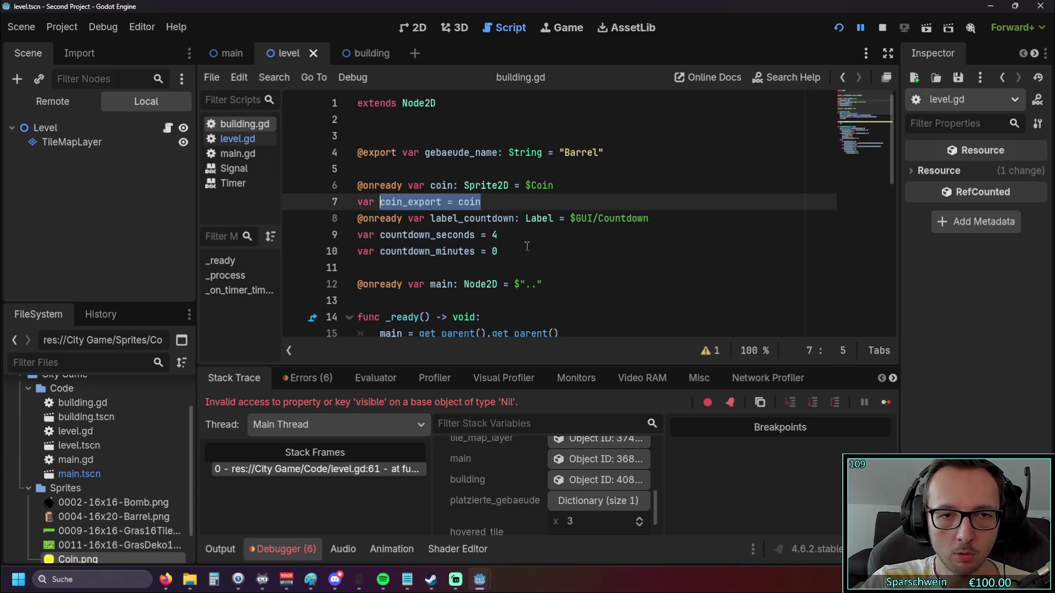
click(568, 252)
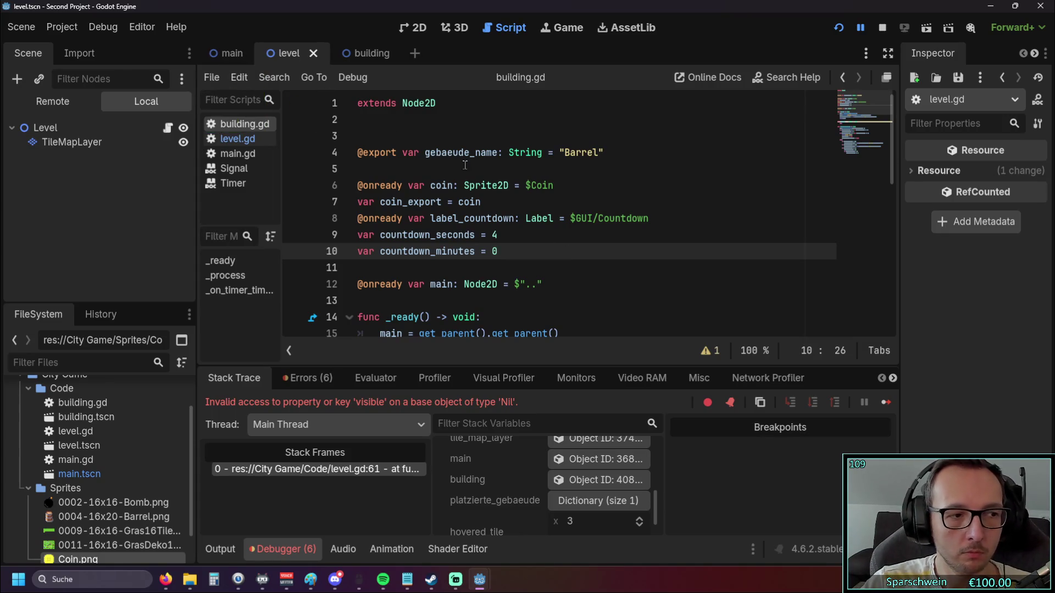
Back in level.gd, enlarge the debugger and inspect the building object, whose Coin Export is null.
click(238, 138)
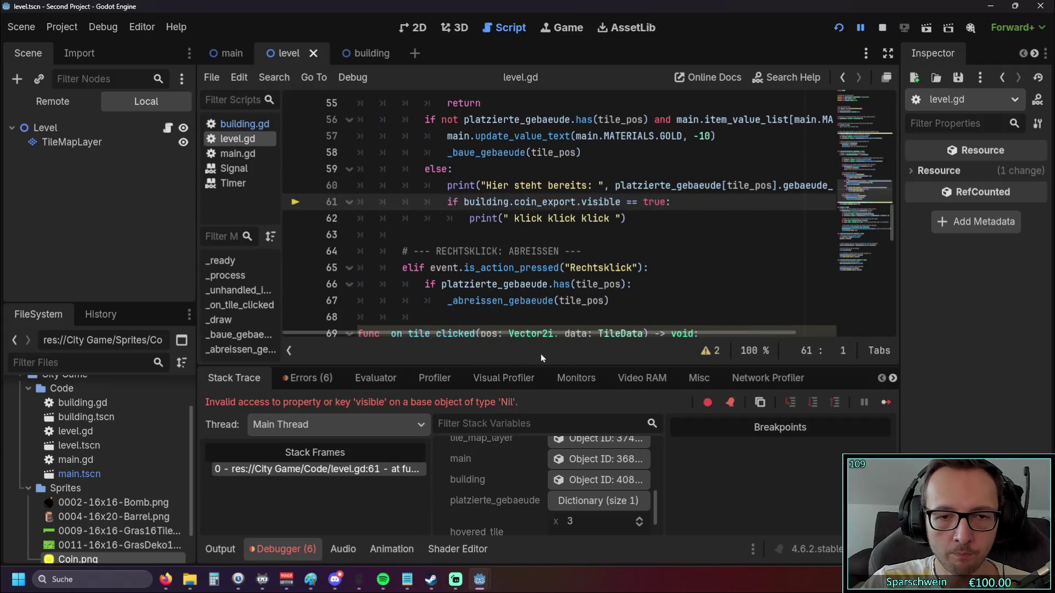
drag(549, 365, 555, 273)
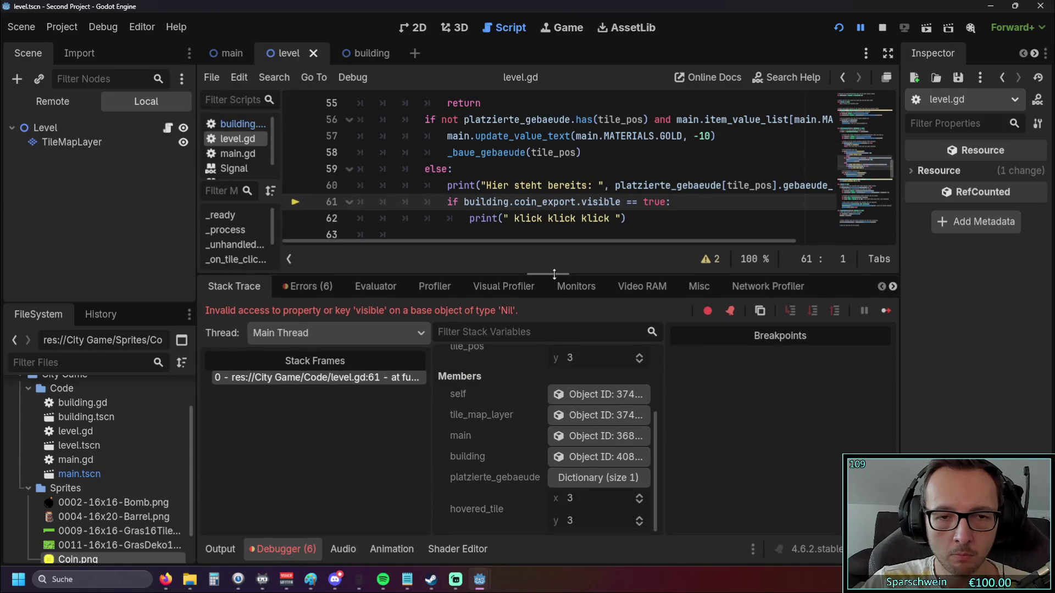
click(582, 459)
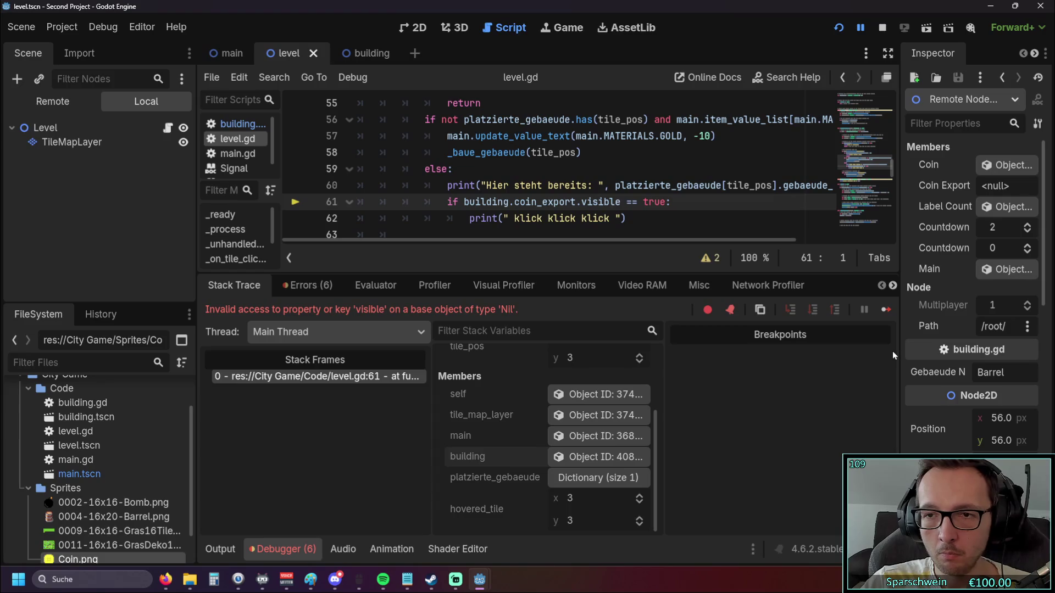
Change line 61 to check building.coin.visible instead of coin_export and rerun the project.
drag(898, 372, 656, 367)
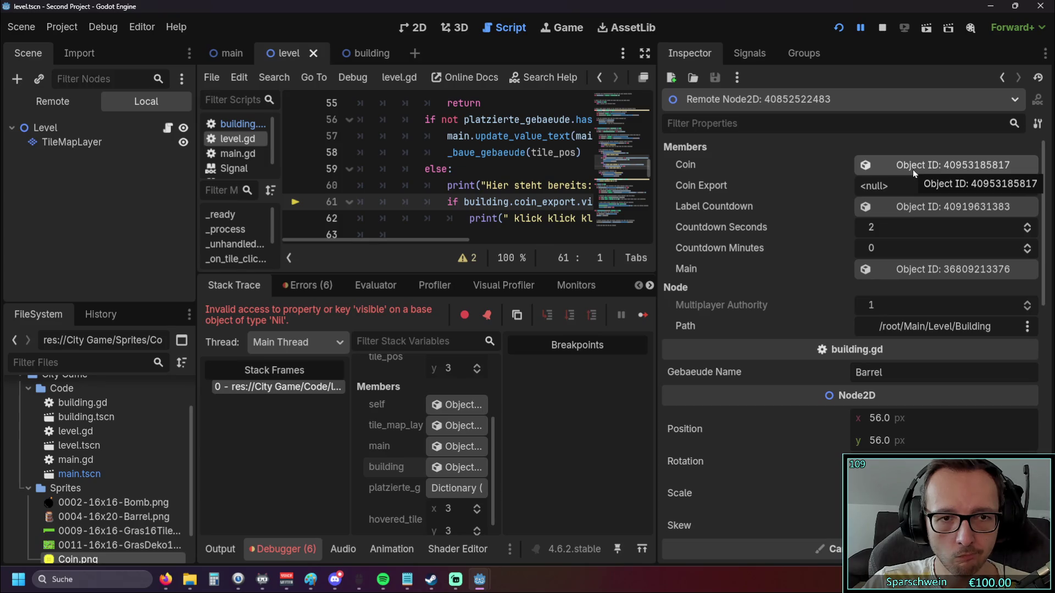
click(531, 171)
click(575, 201)
key(BackSpace)
key(BackSpace)
key(BackSpace)
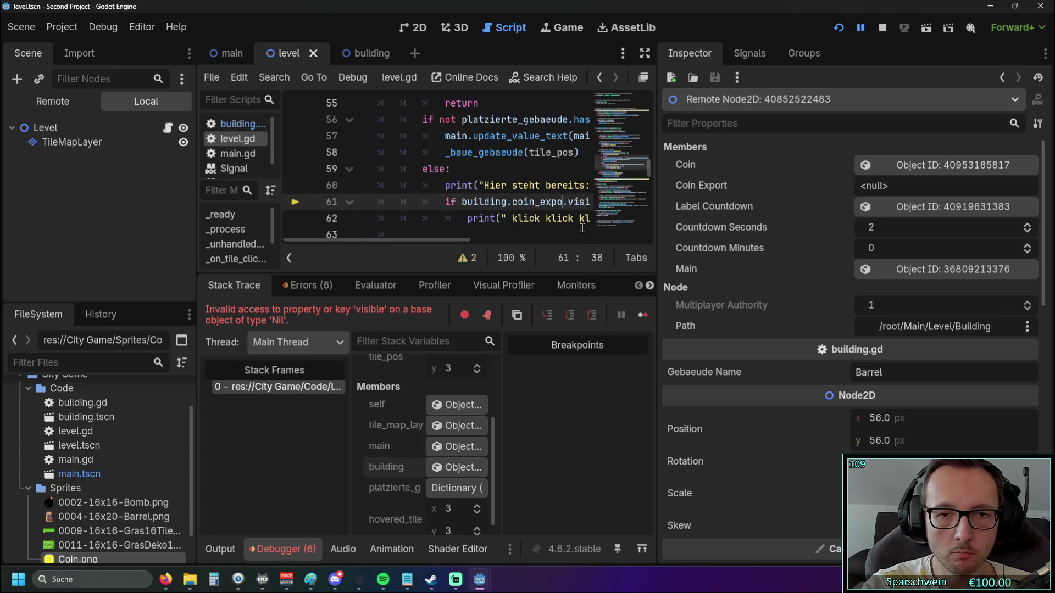
click(839, 28)
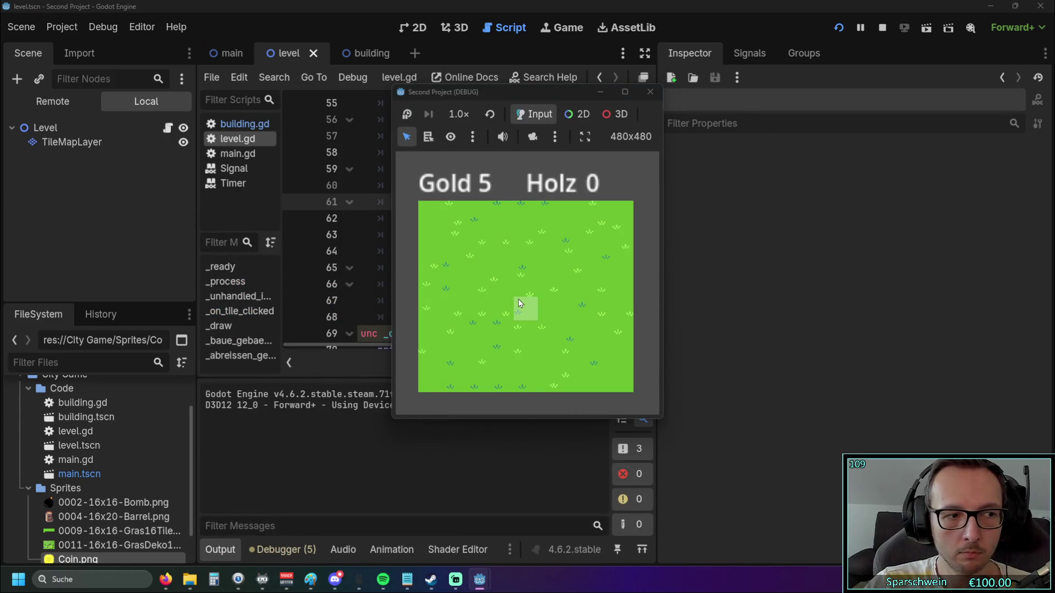
Build a barrel on tile (3, 4) and click it before and after its coin appears.
click(502, 302)
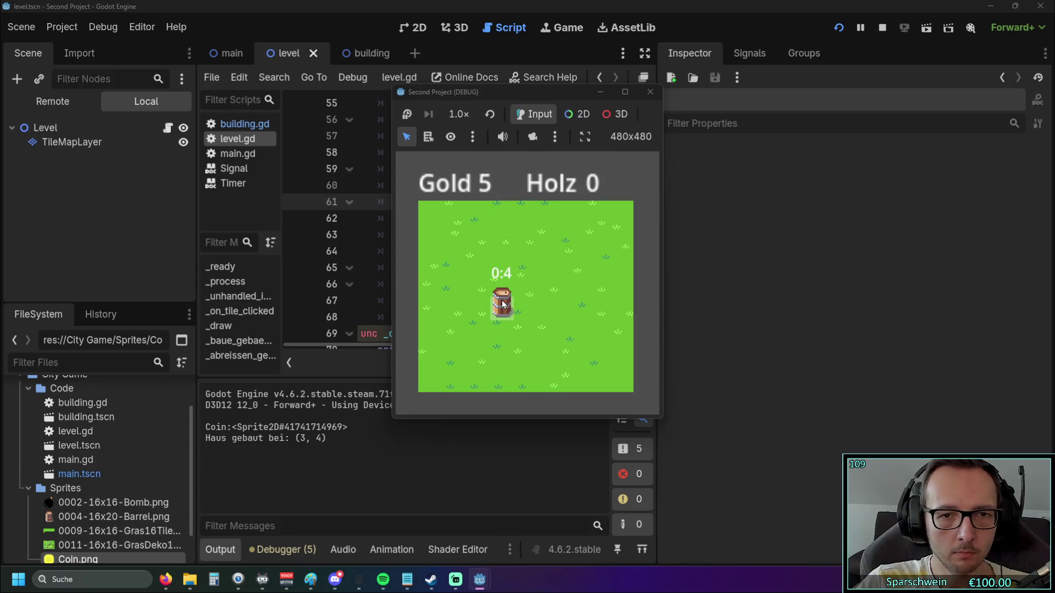
click(502, 304)
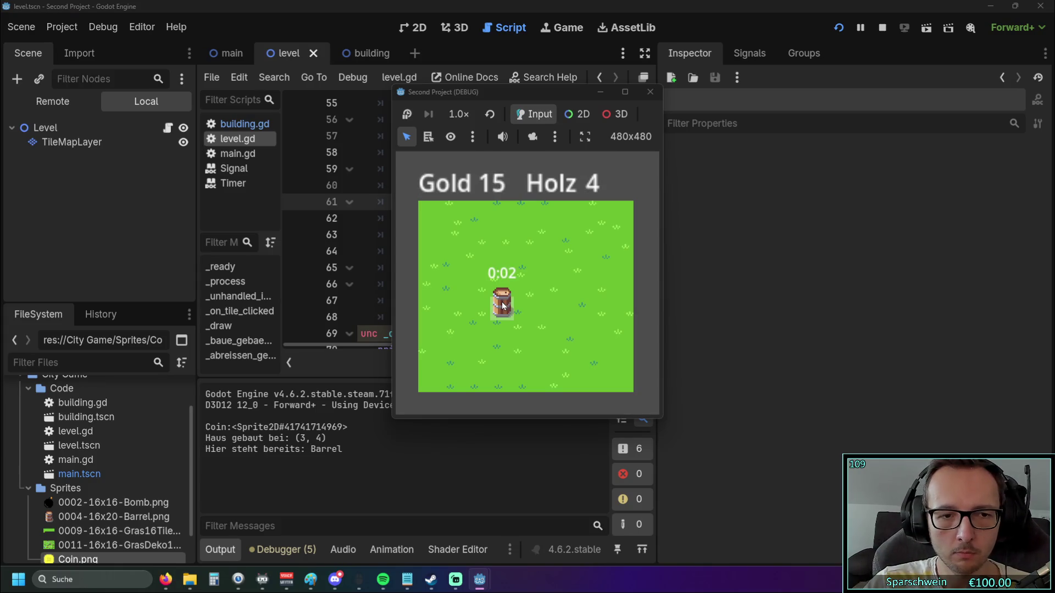
click(502, 304)
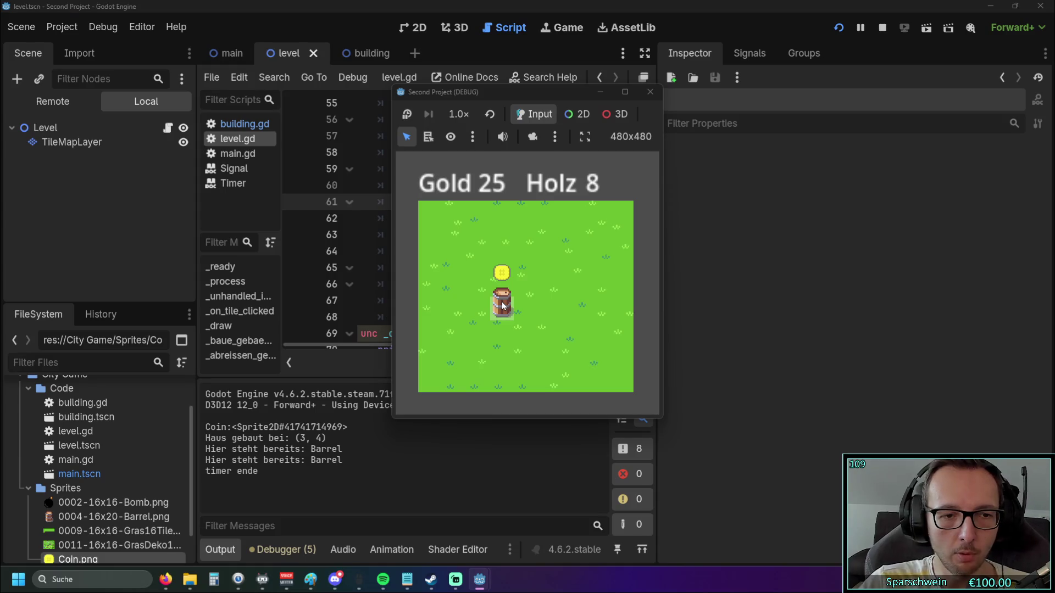
click(502, 306)
Build a second barrel on tile (4, 3), click it to print 'klick klick klick', then close the game.
click(502, 305)
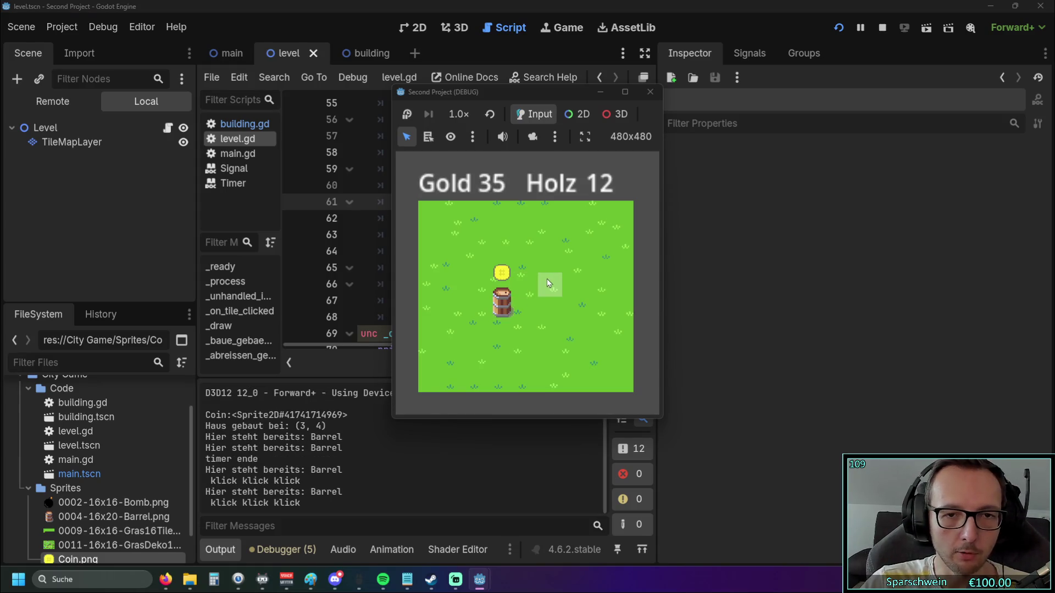
click(533, 286)
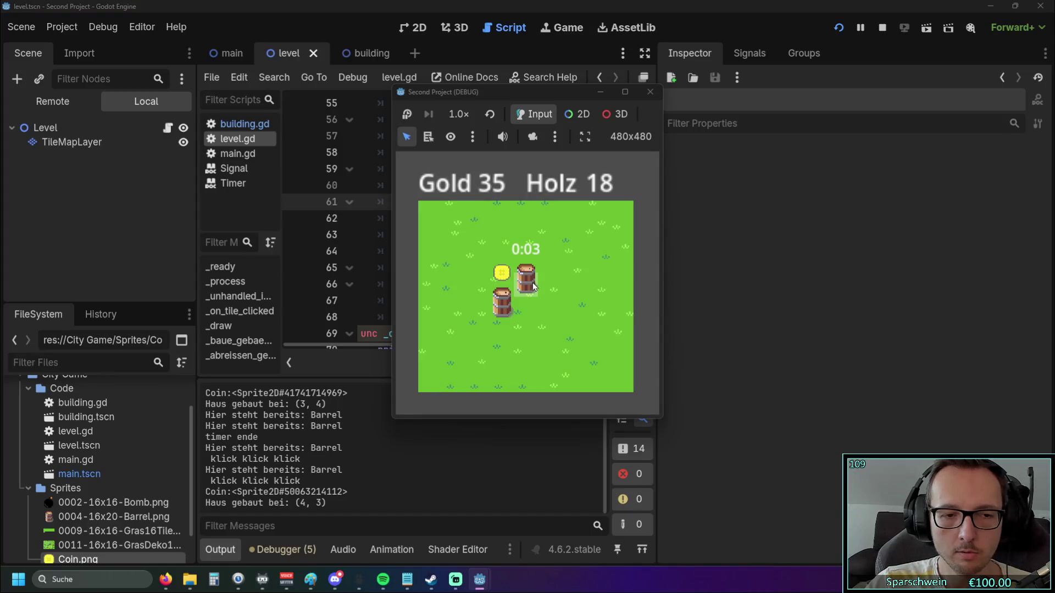
click(533, 286)
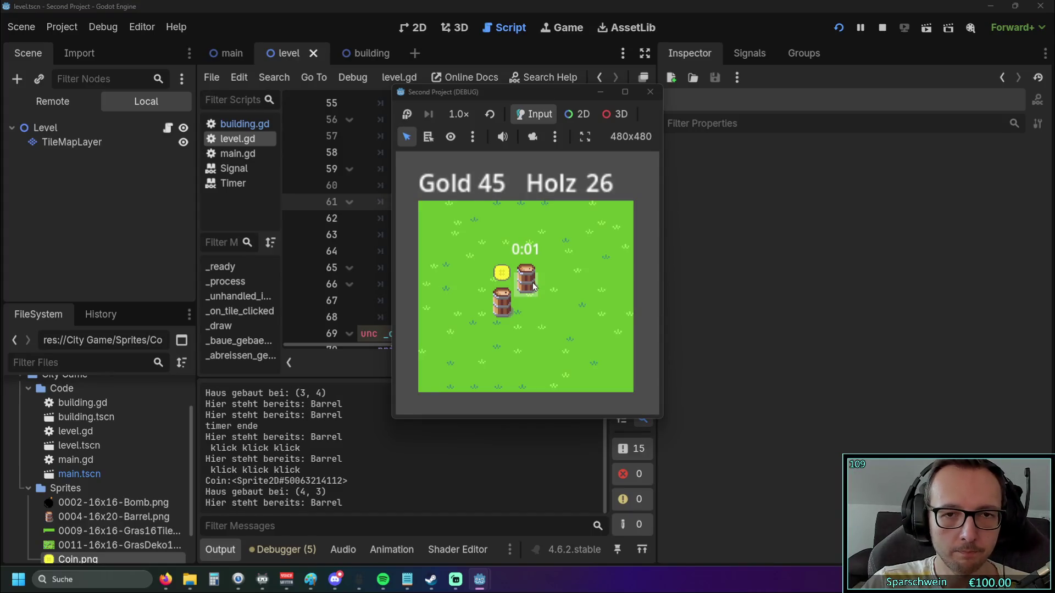
click(532, 285)
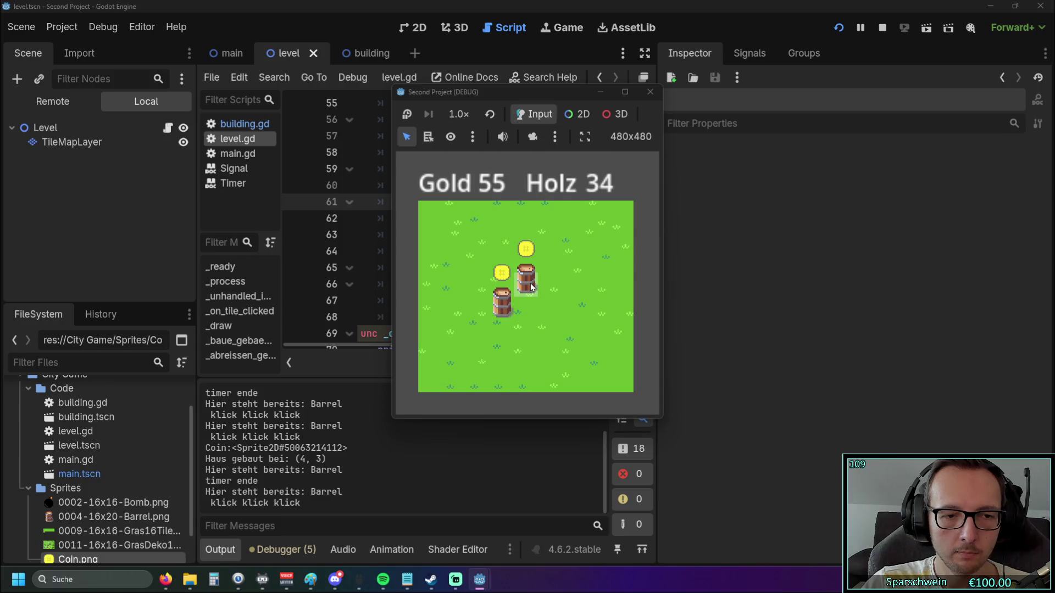
click(532, 285)
click(532, 285)
click(532, 286)
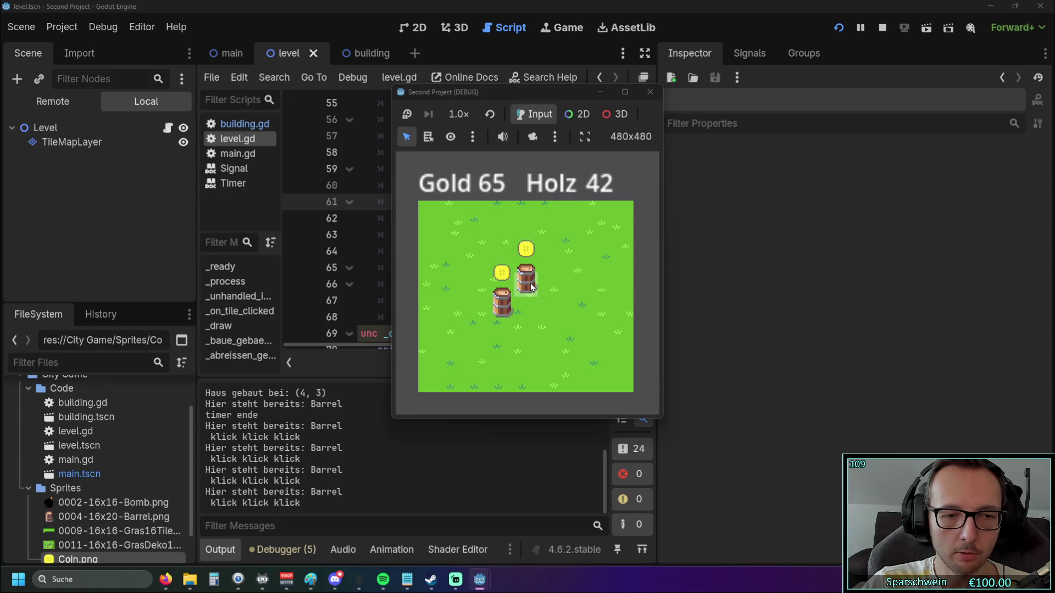
scroll(321, 443, up, 2)
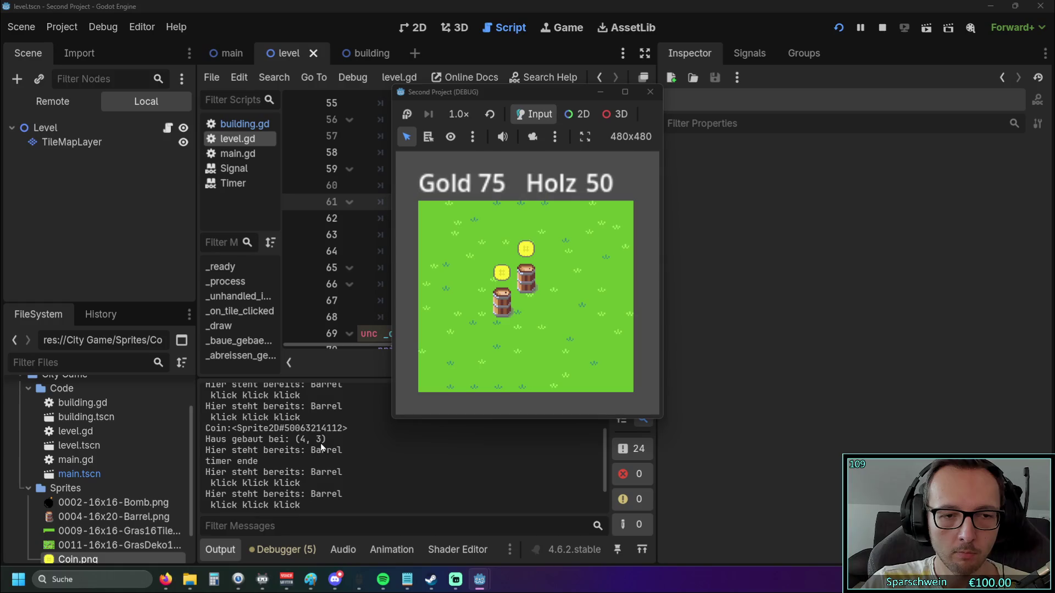
click(649, 93)
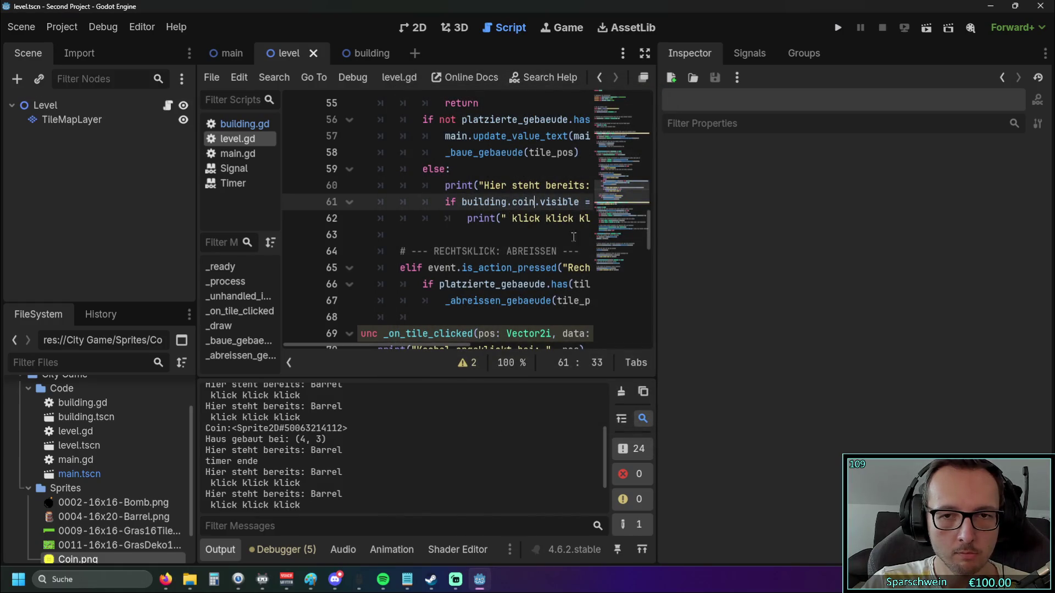
Delete the unused 'var coin_export = coin' line 7 from building.gd.
click(352, 55)
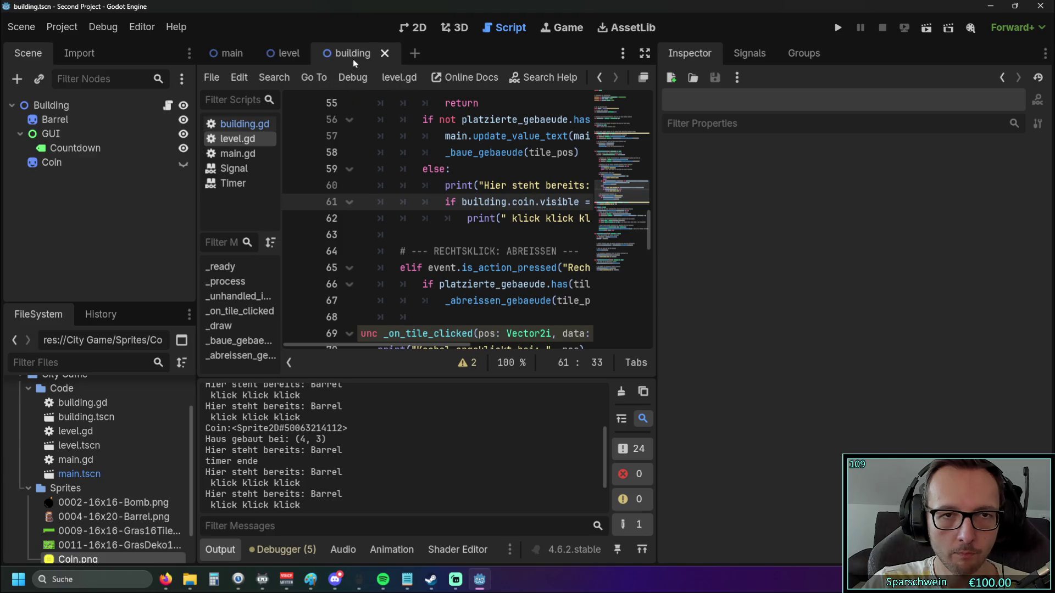
scroll(530, 195, up, 15)
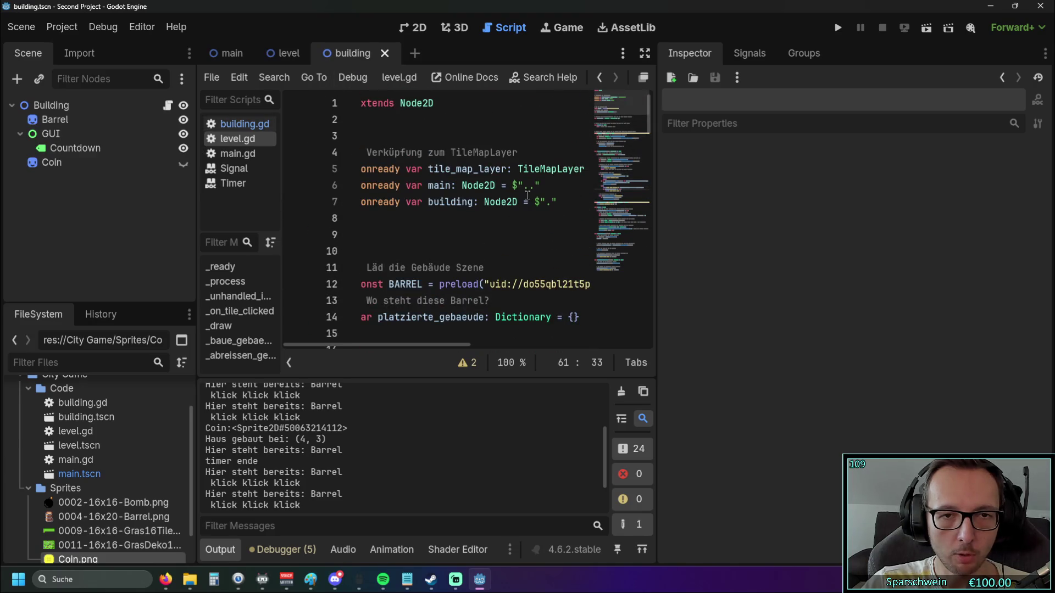
click(285, 53)
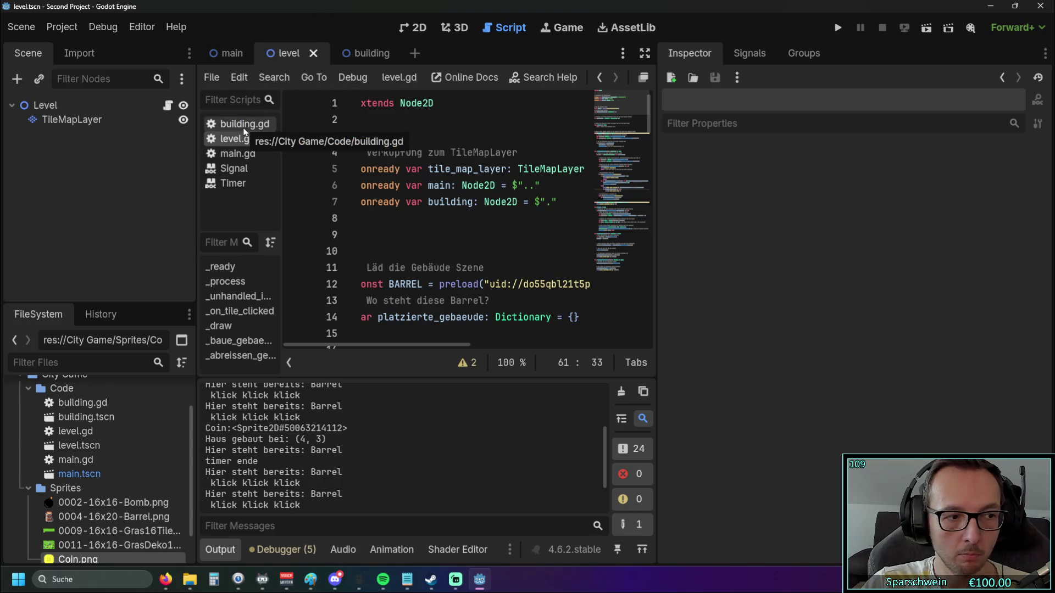
drag(657, 278, 901, 285)
click(237, 153)
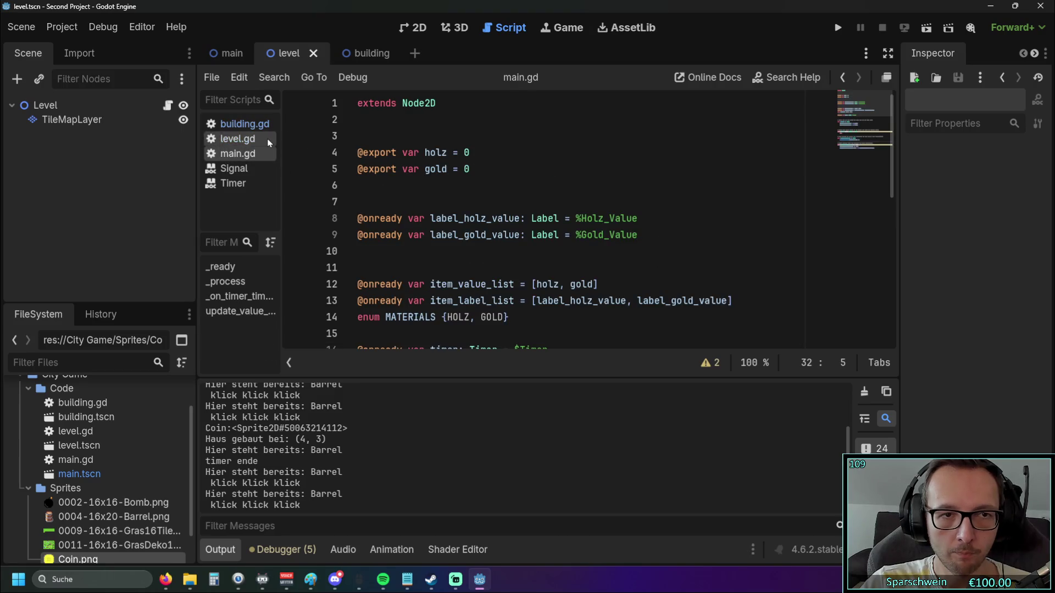
click(238, 138)
click(242, 123)
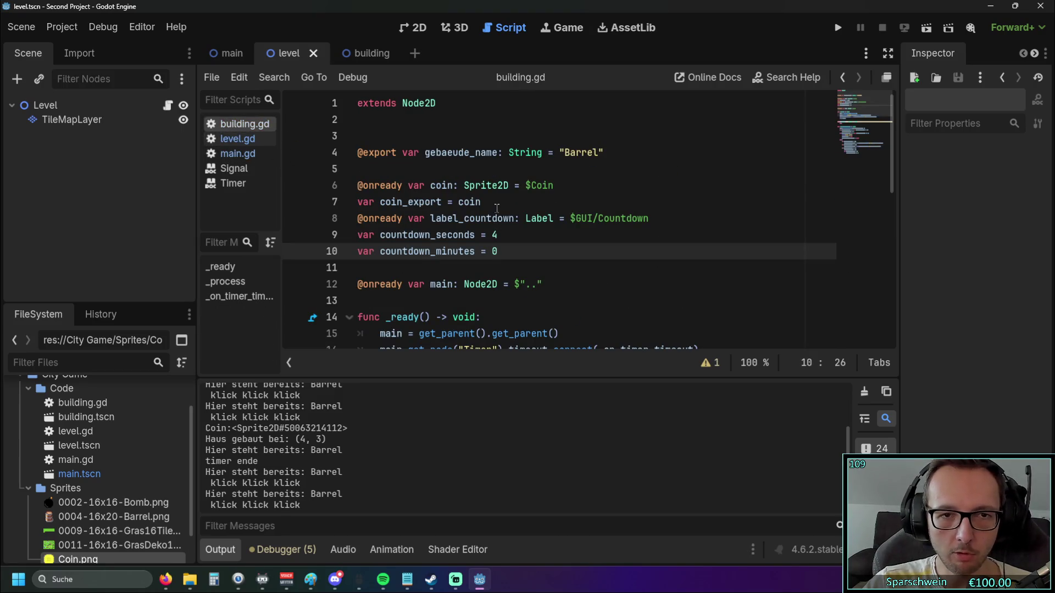
drag(497, 205, 302, 207)
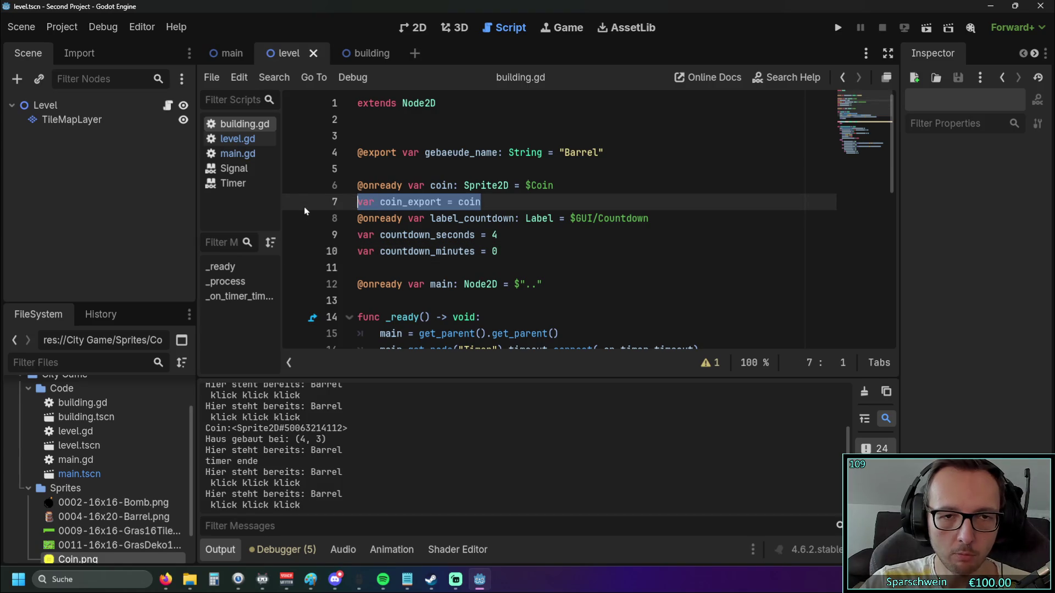
key(BackSpace)
key(BackSpace)
click(498, 235)
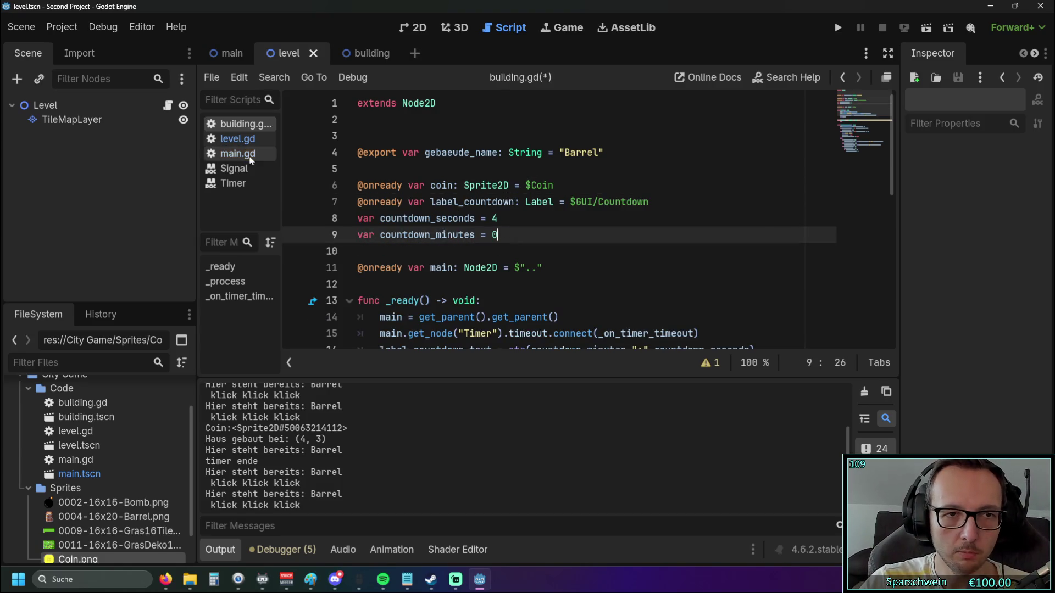
Open level.gd and scroll to _baue_gebaeude to review the building assignment on line 91.
click(242, 143)
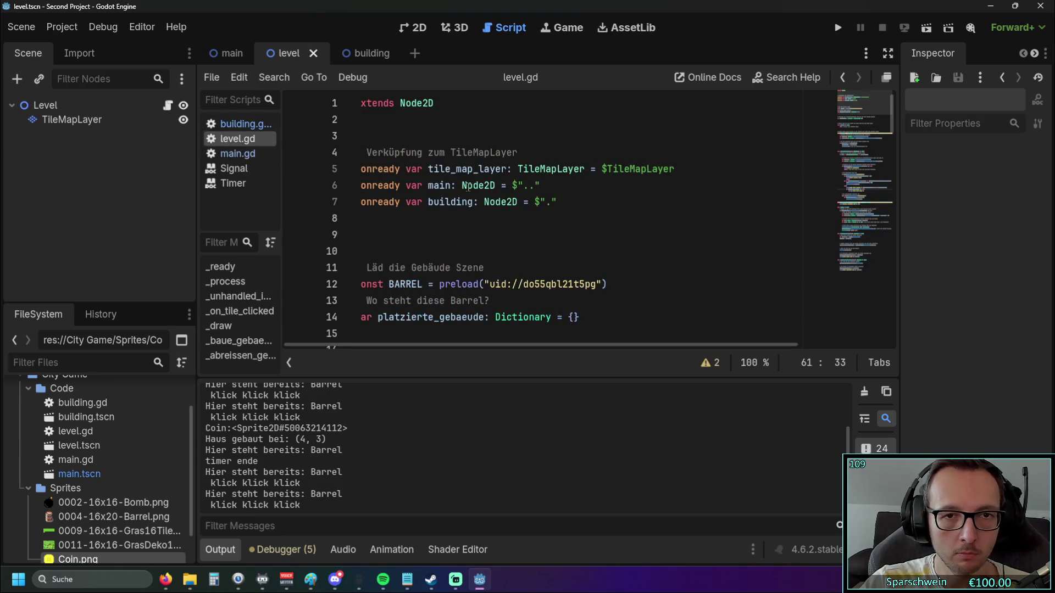
scroll(519, 220, down, 3)
scroll(519, 220, down, 17)
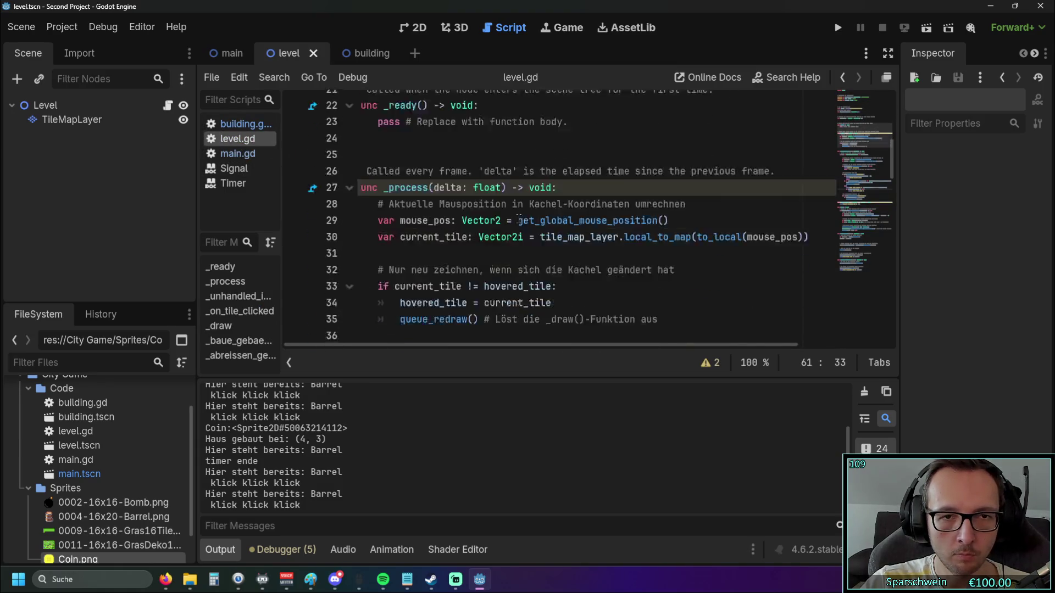
scroll(518, 218, down, 8)
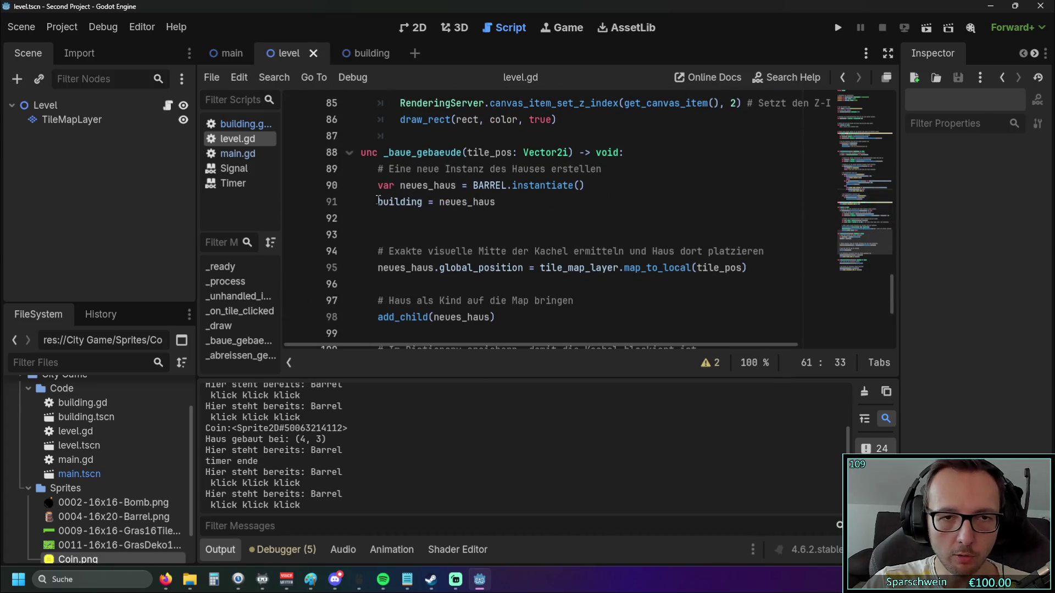
mouse_move(379, 201)
mouse_down()
mouse_move(423, 201)
mouse_move(457, 185)
mouse_up()
click(433, 218)
click(476, 220)
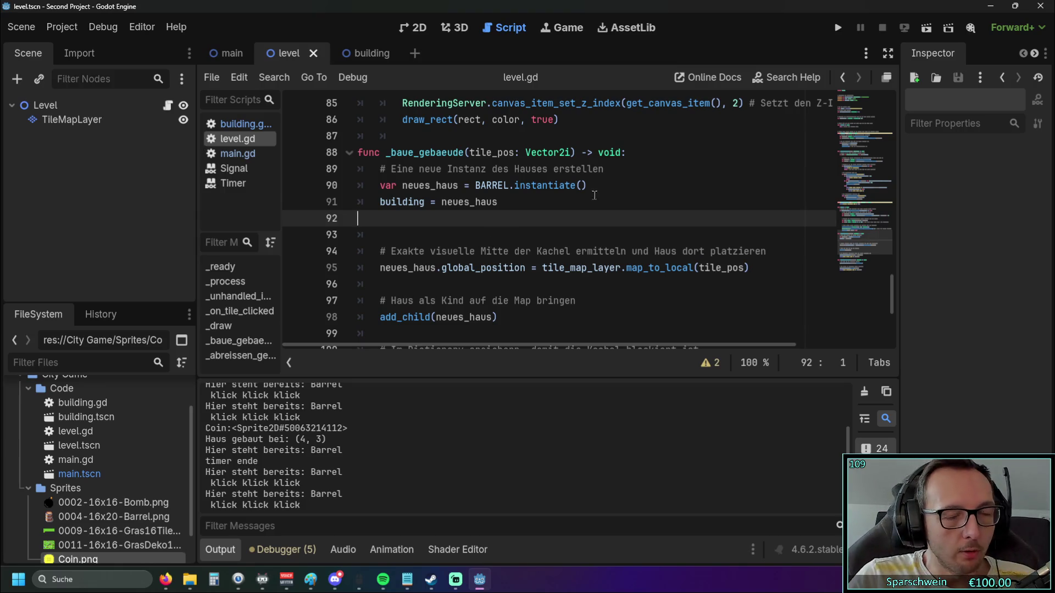
click(839, 29)
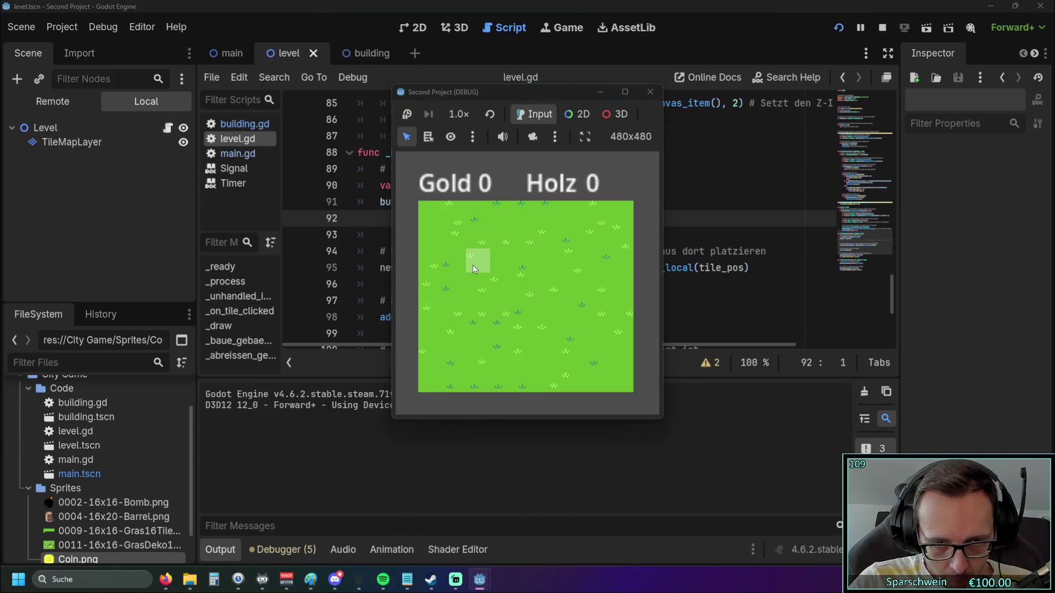
Place barrels at tiles (2, 3) and (4, 3) and click one repeatedly once its coin shows.
click(474, 289)
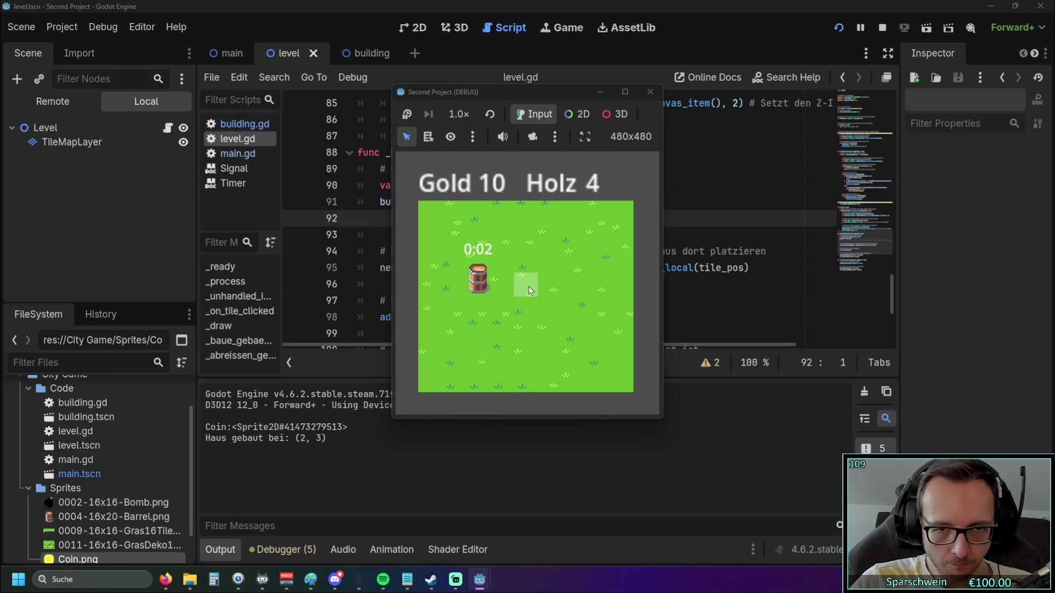
click(528, 285)
click(482, 287)
click(481, 287)
click(481, 287)
click(482, 287)
click(482, 286)
click(482, 287)
click(482, 287)
click(482, 287)
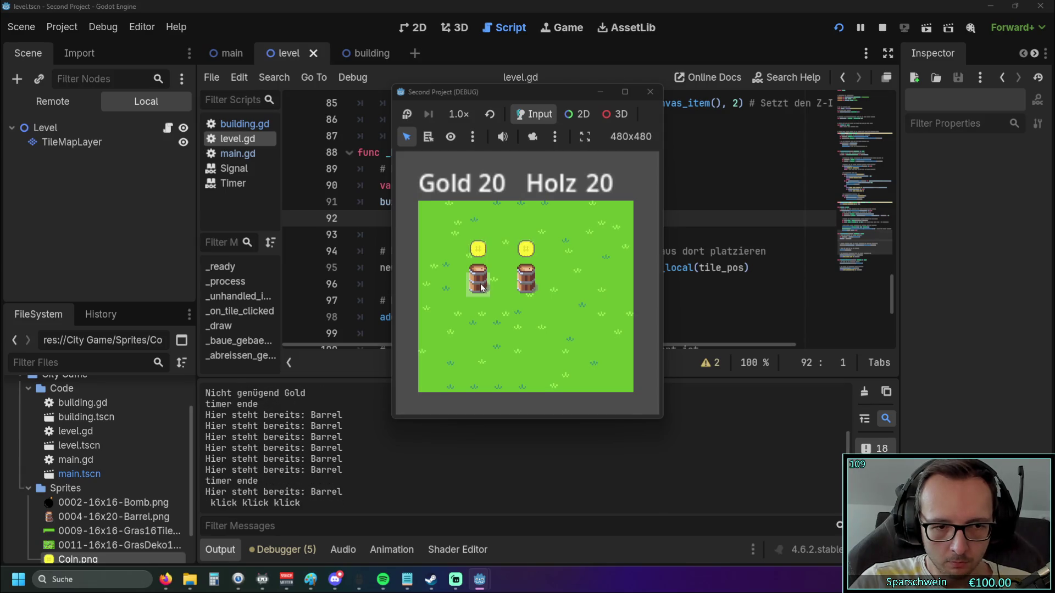
Stop the running game and review the 'klick klick klick' output log.
click(650, 92)
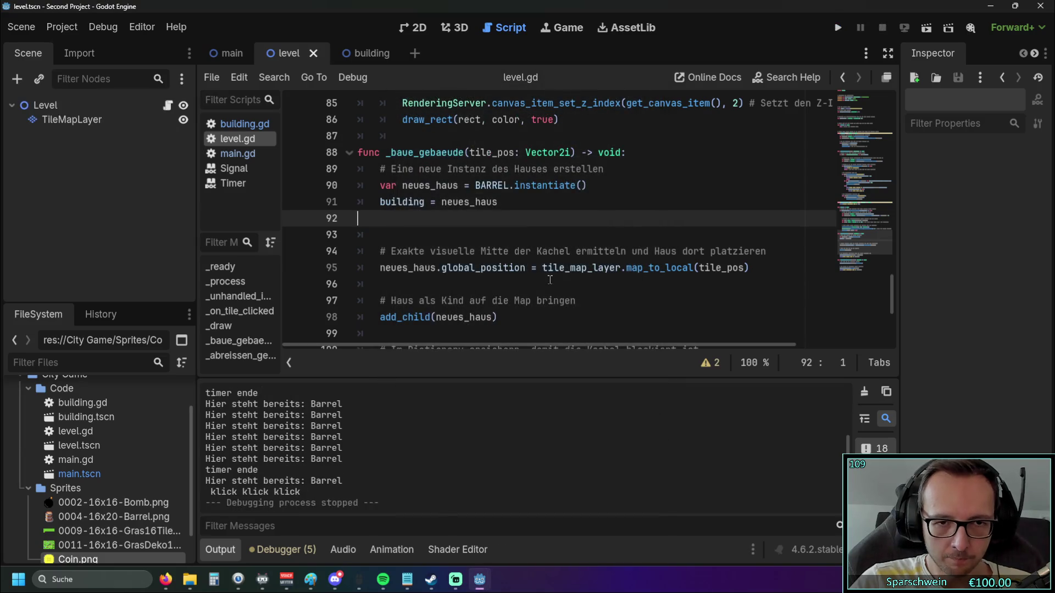
scroll(547, 283, up, 1)
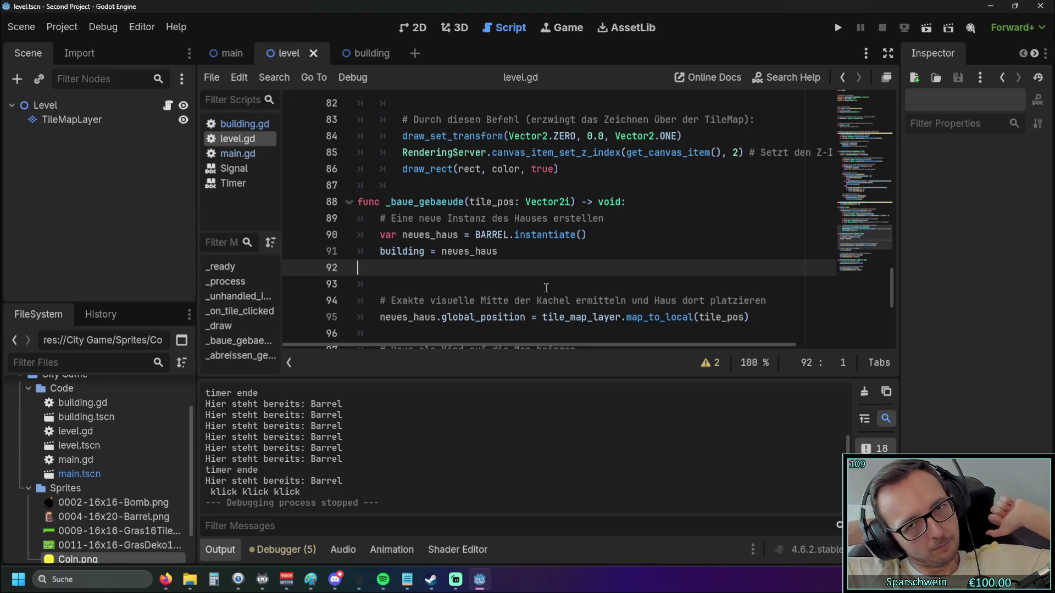
scroll(524, 285, down, 2)
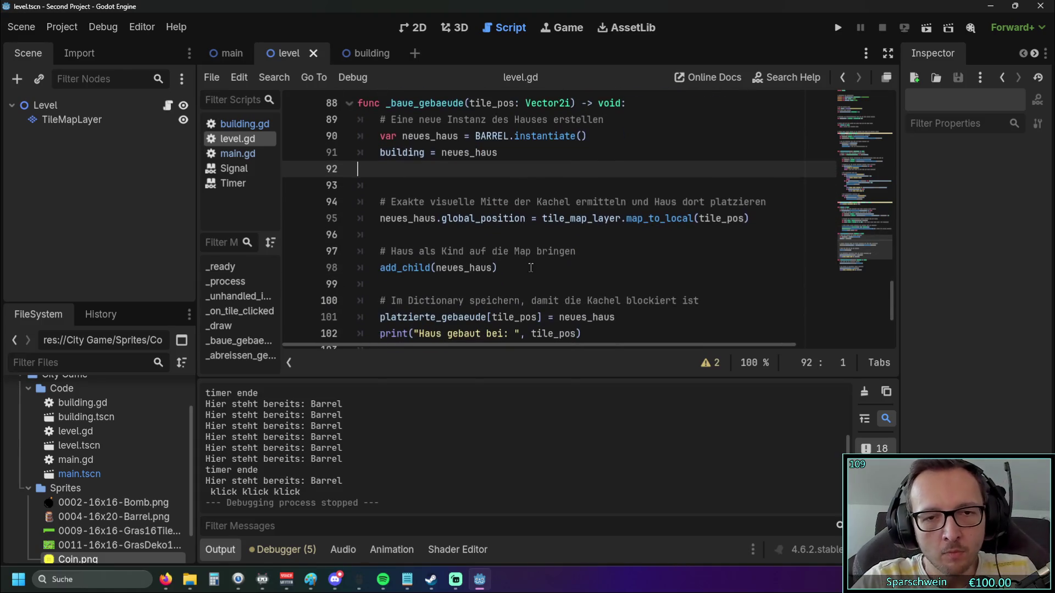
scroll(546, 258, down, 2)
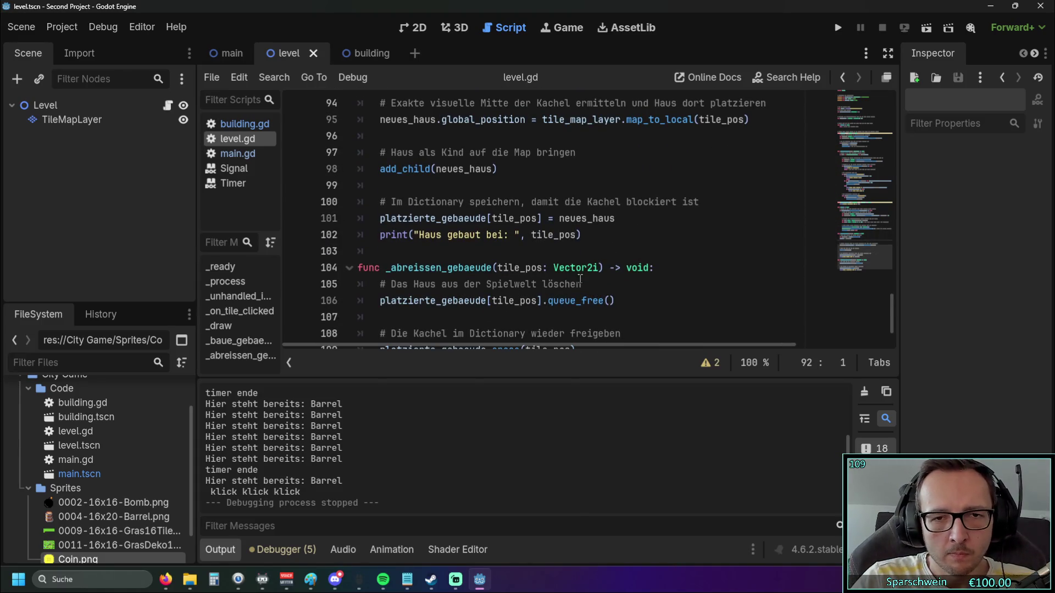
scroll(720, 266, up, 1)
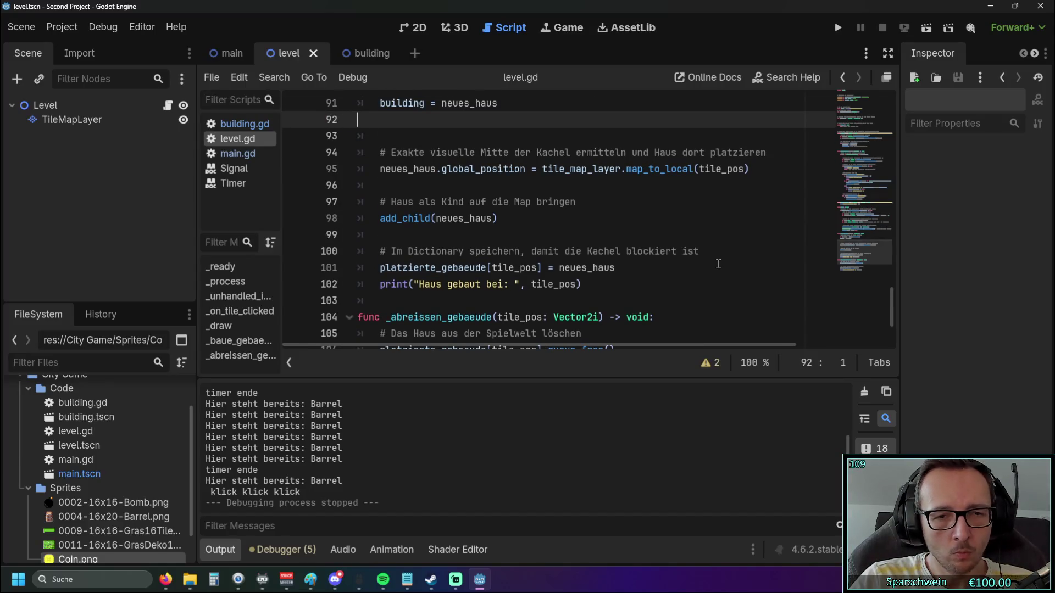
scroll(718, 263, up, 2)
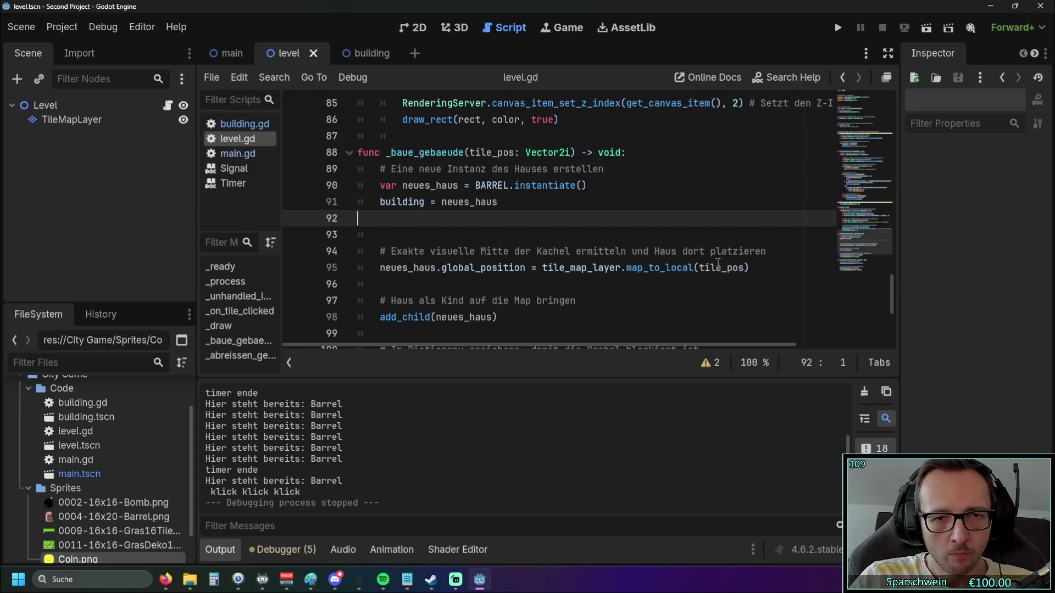
scroll(718, 263, down, 2)
scroll(718, 262, up, 1)
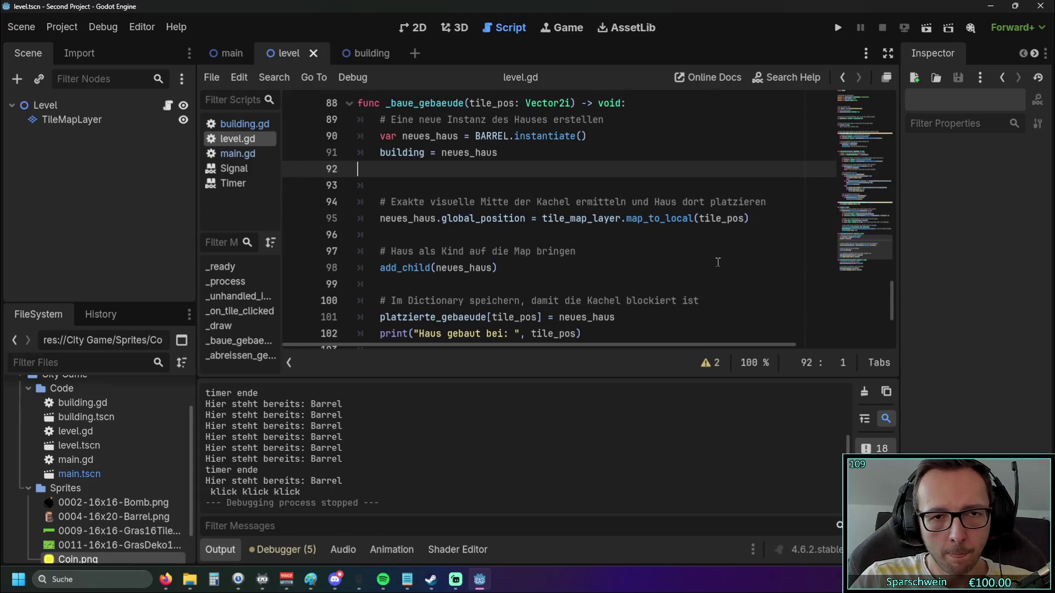
scroll(718, 262, up, 1)
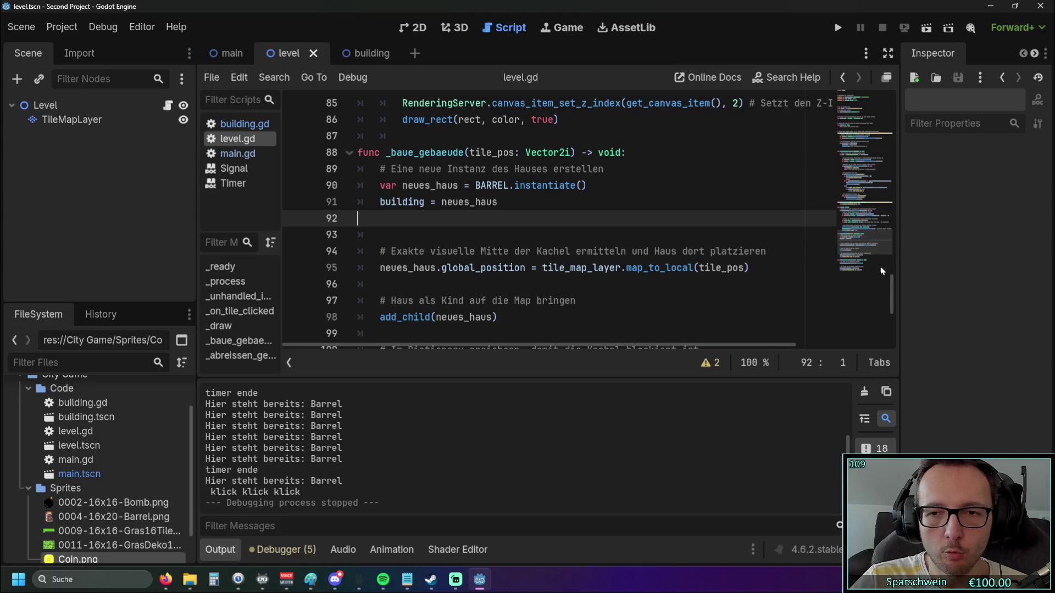
Select the 'building = neues_haus' statement on line 91 of level.gd.
mouse_move(892, 289)
mouse_down()
mouse_move(891, 105)
mouse_move(879, 304)
mouse_move(883, 295)
mouse_up()
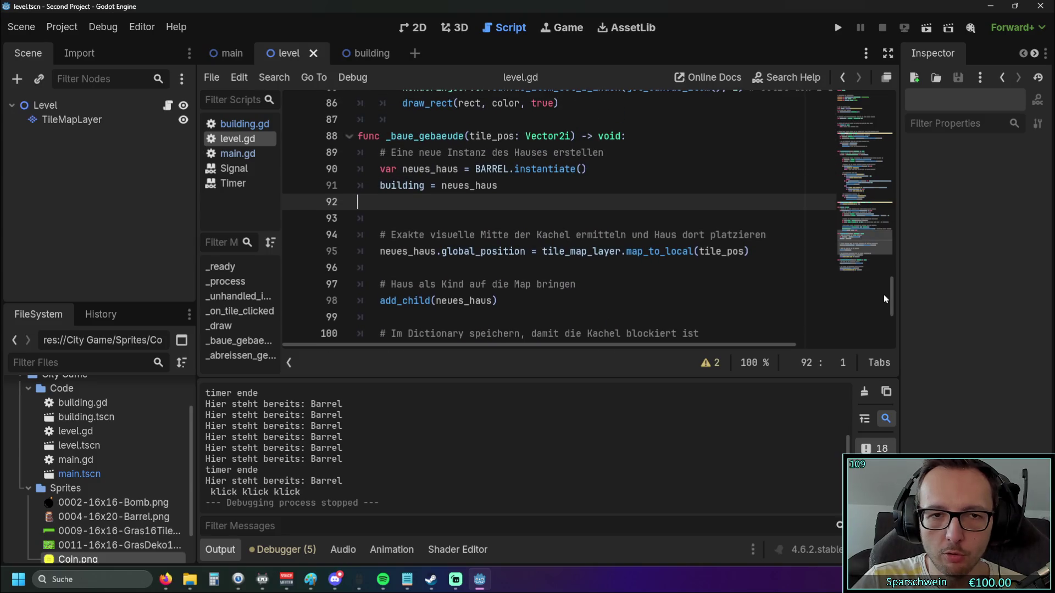
click(380, 186)
shift+click(508, 188)
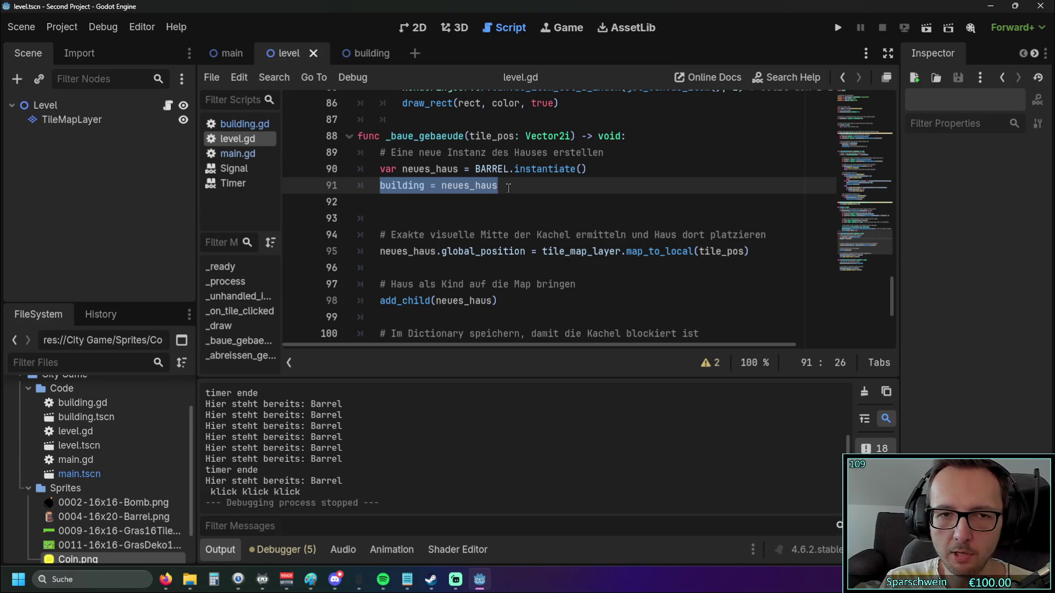
Switch to the building scene showing its Barrel, GUI, Countdown and Coin nodes.
scroll(522, 198, down, 3)
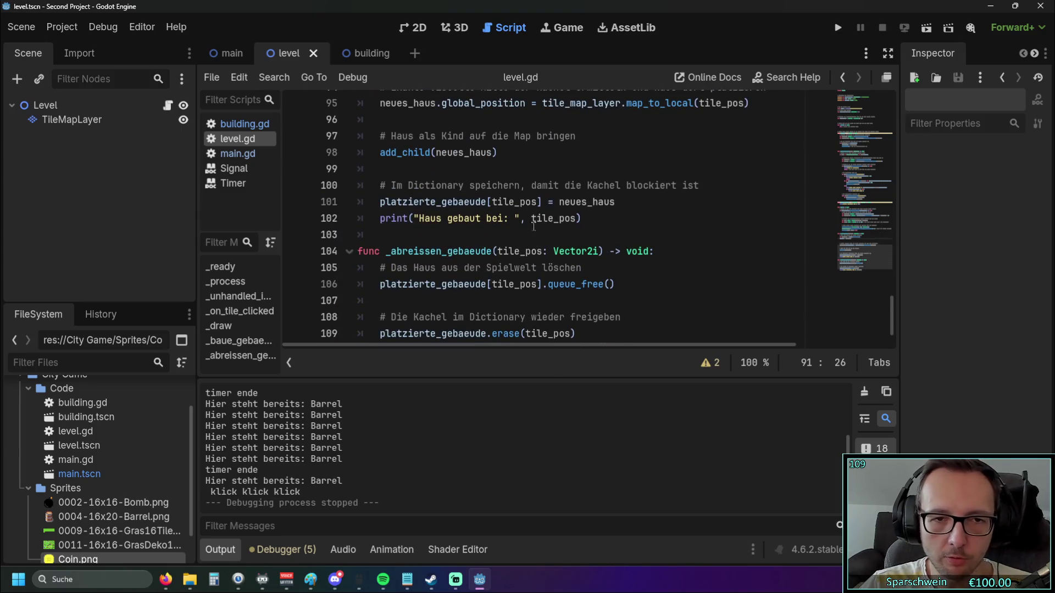
scroll(539, 245, up, 3)
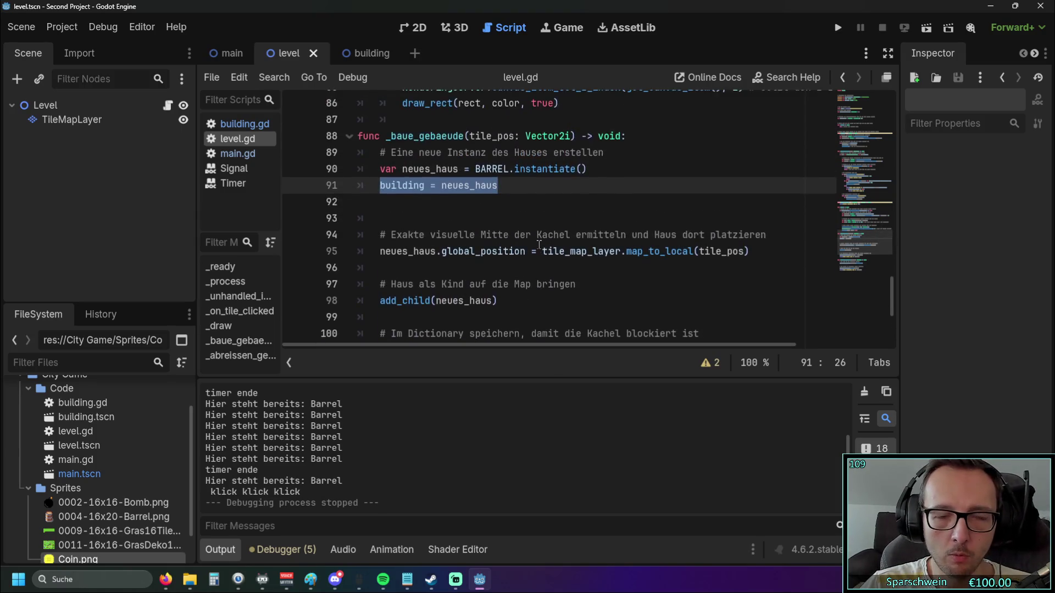
scroll(539, 245, up, 1)
scroll(523, 238, down, 1)
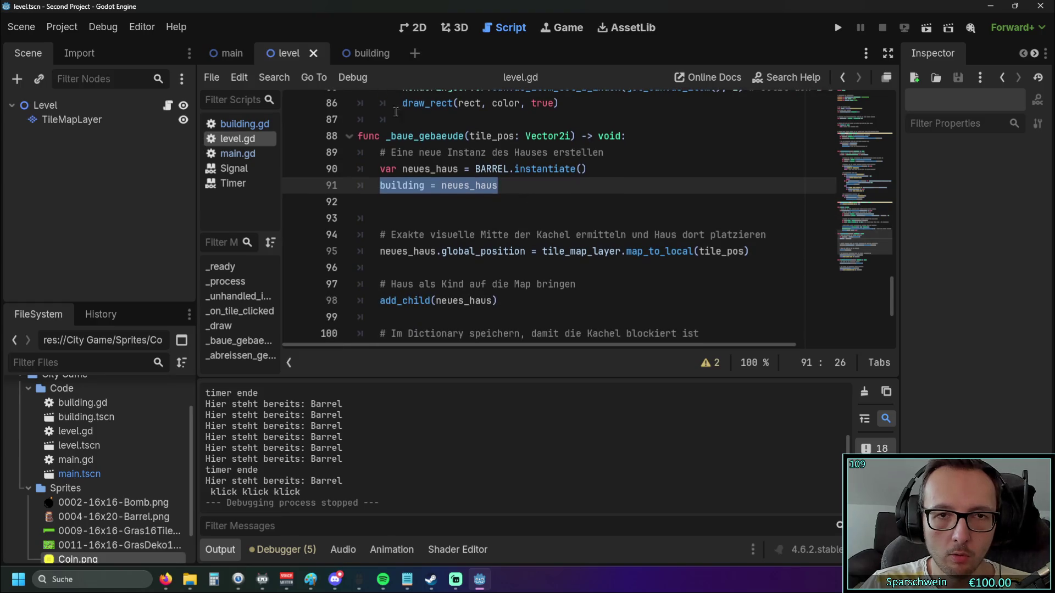
click(364, 57)
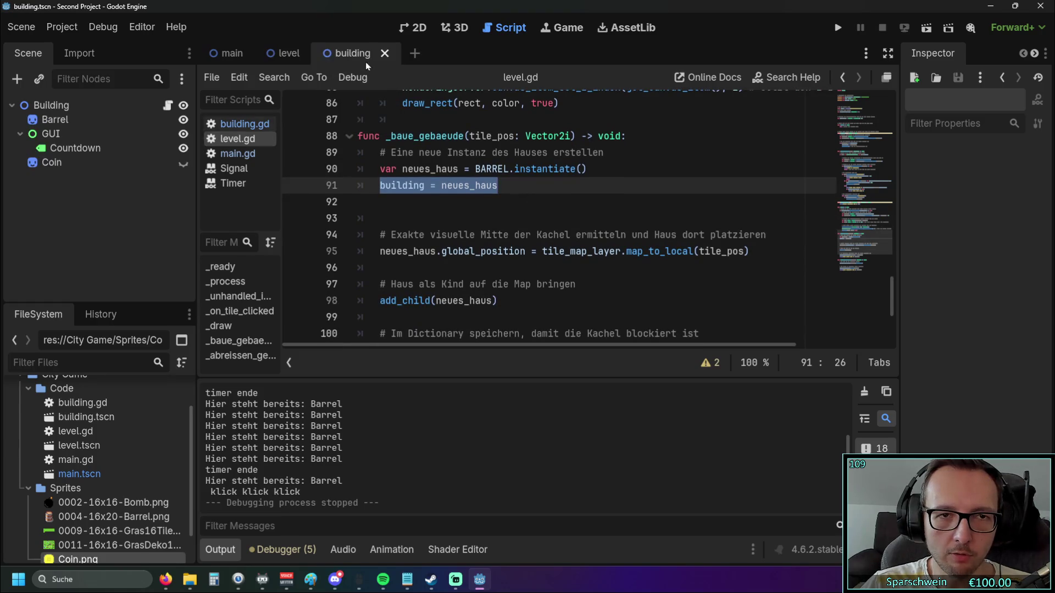
Return to the level scene and scroll through the building.gd script.
click(284, 54)
click(237, 123)
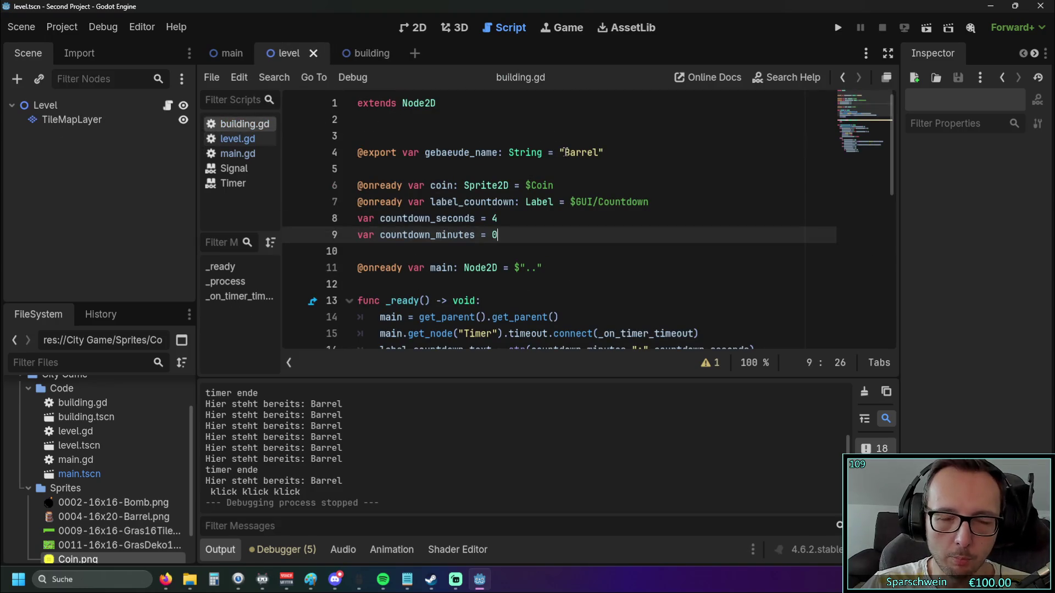
scroll(564, 155, down, 1)
scroll(565, 157, up, 1)
scroll(564, 157, down, 8)
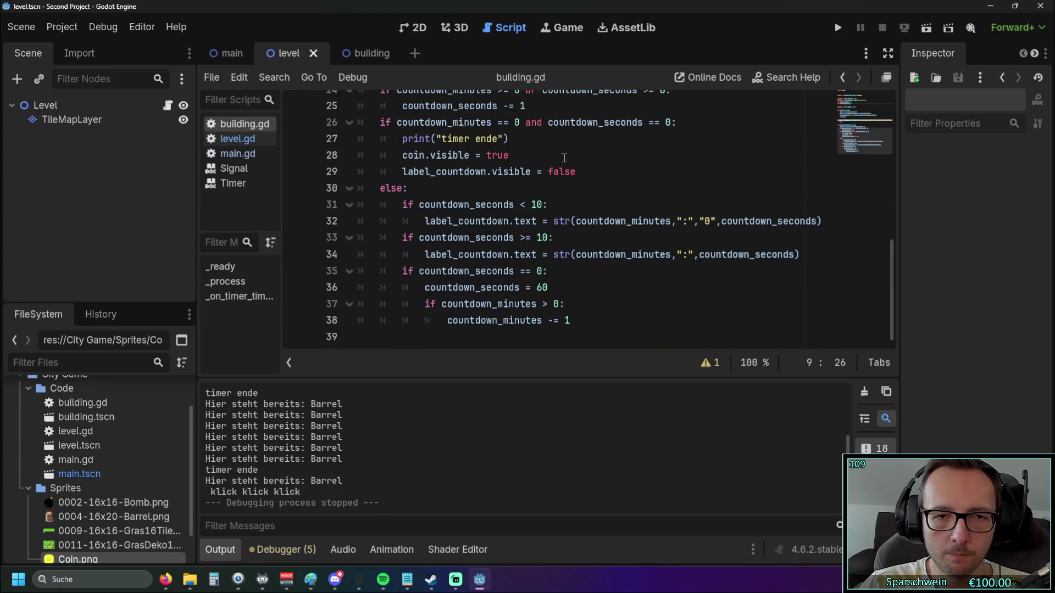
scroll(583, 192, up, 4)
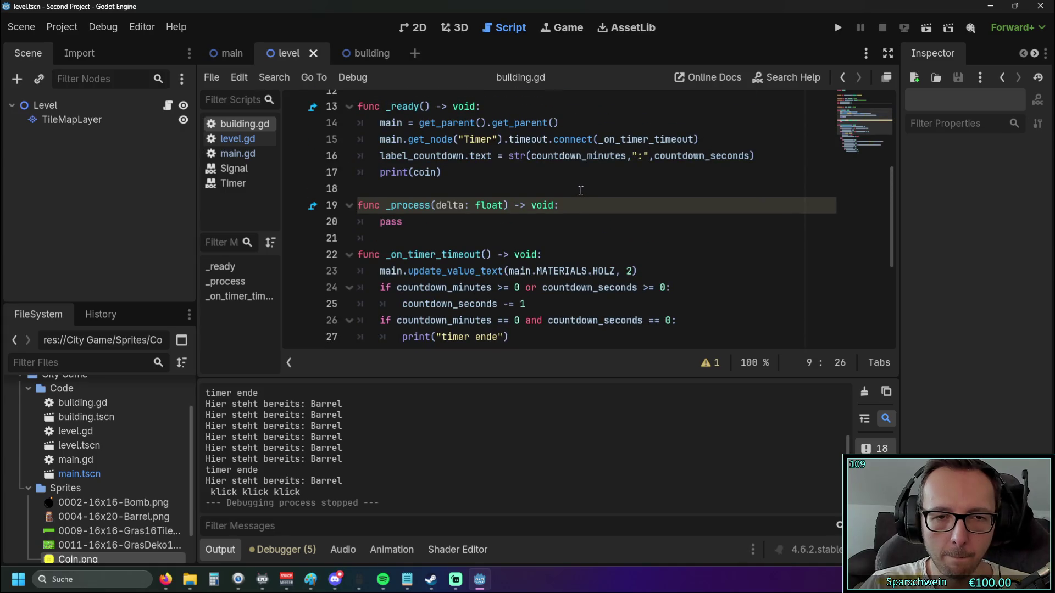
scroll(581, 190, up, 1)
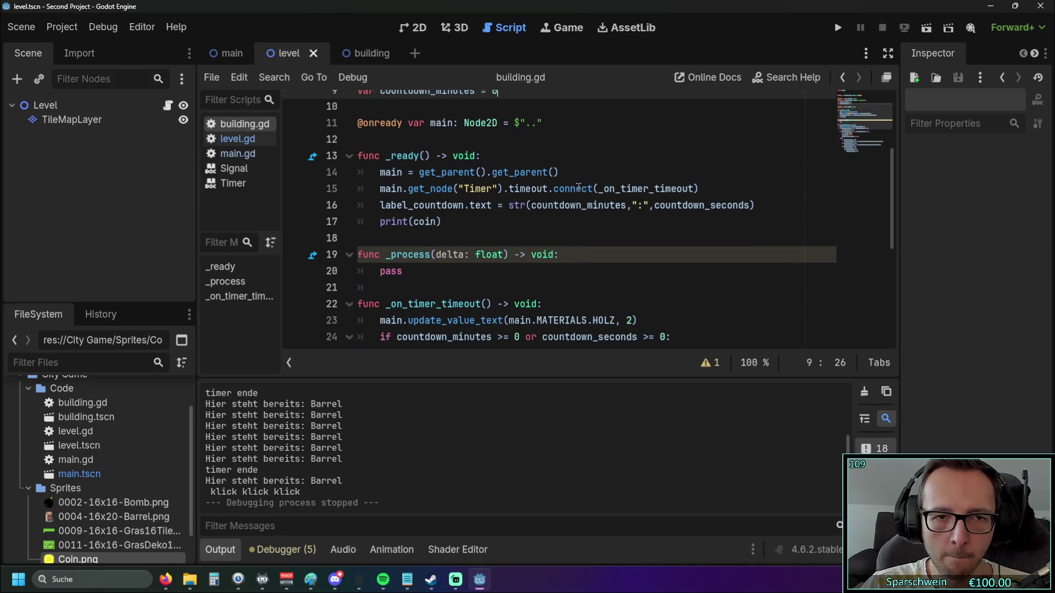
scroll(578, 188, down, 5)
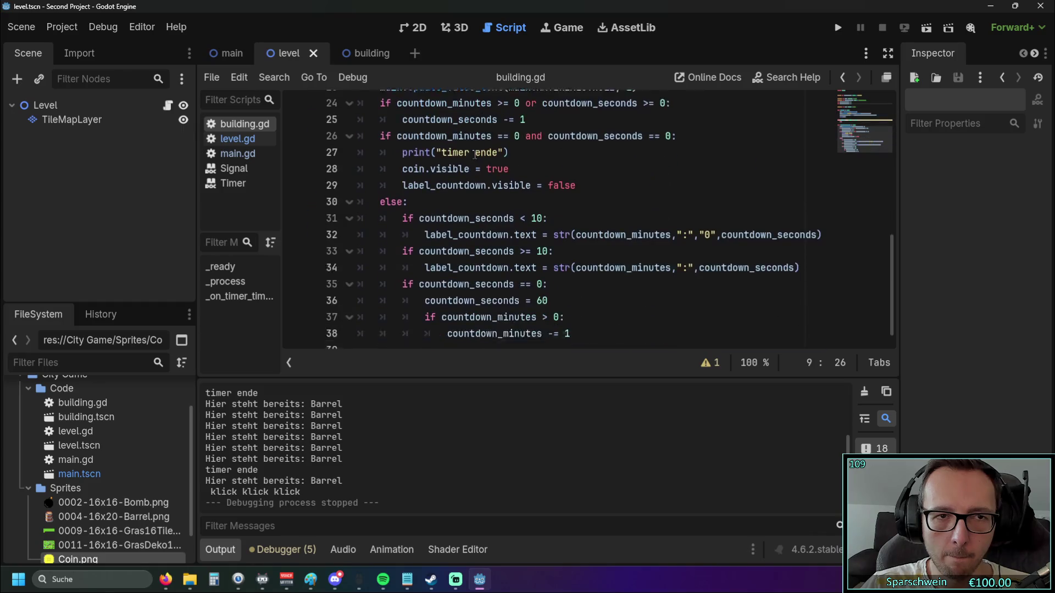
Check the building scene's nodes, then open level.gd at the _baue_gebaeude function.
click(346, 55)
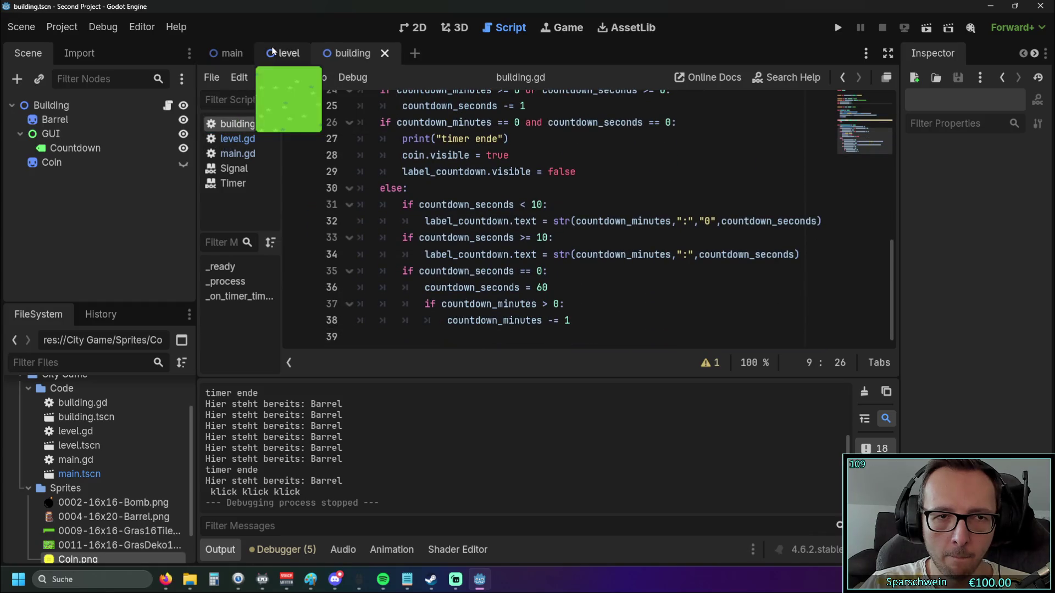
click(286, 53)
scroll(413, 131, up, 1)
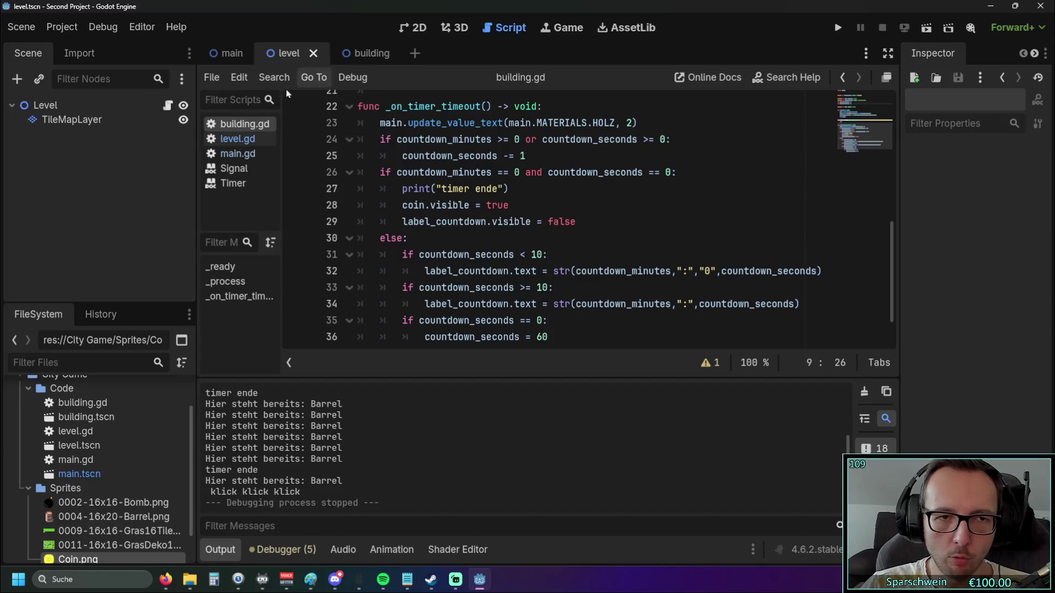
click(243, 134)
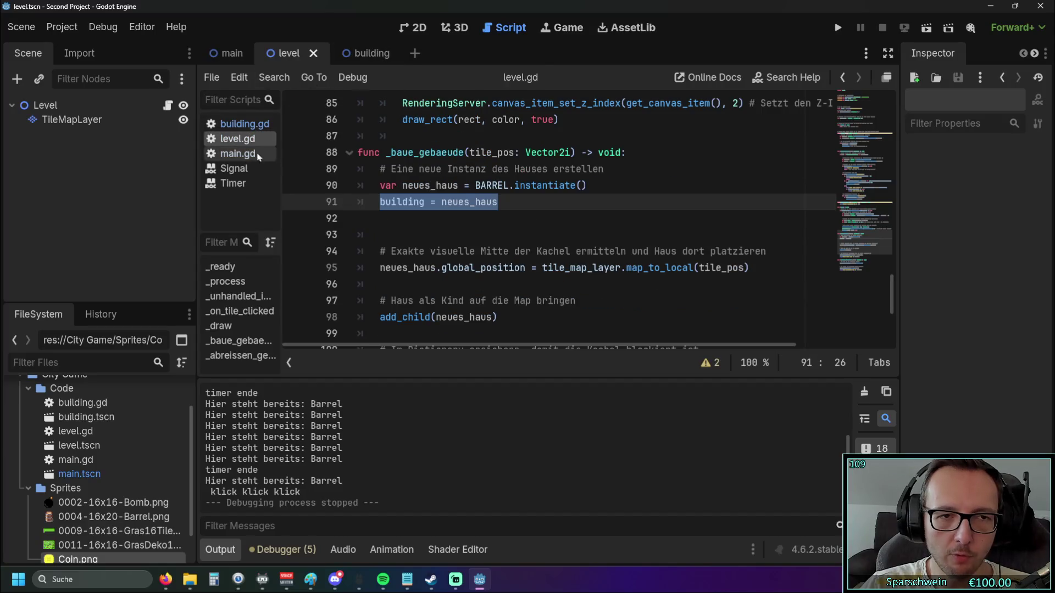
Delete the empty line 92 following 'building = neues_haus' in _baue_gebaeude.
click(449, 223)
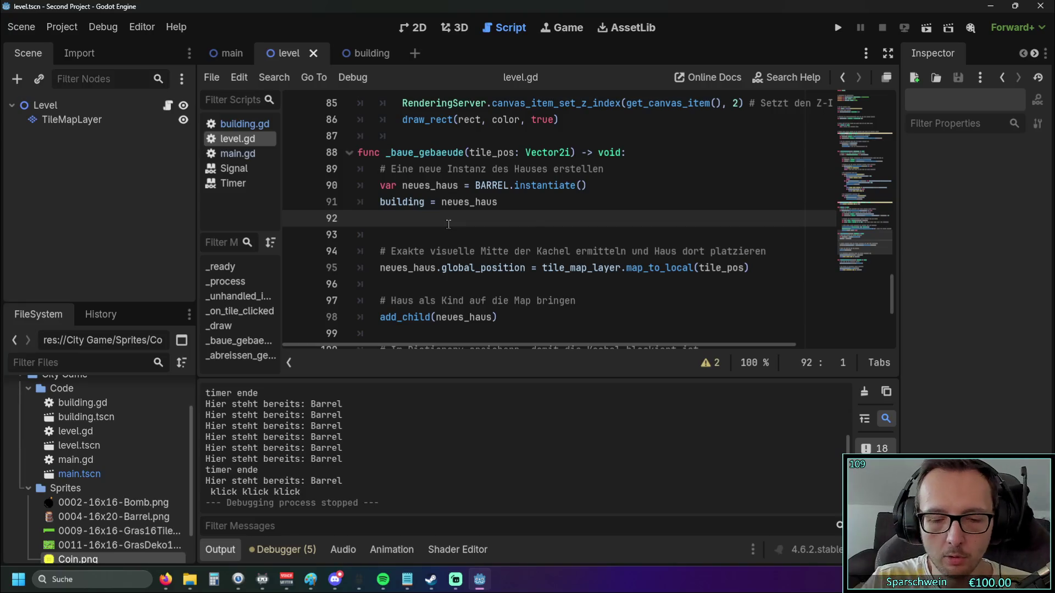
key(BackSpace)
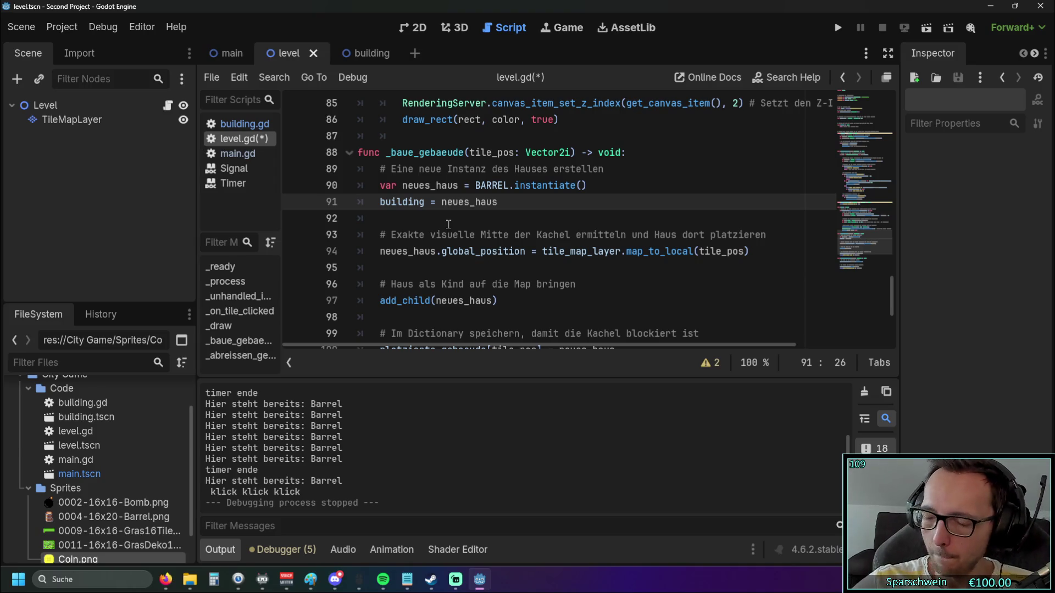
scroll(516, 224, up, 1)
scroll(583, 224, down, 1)
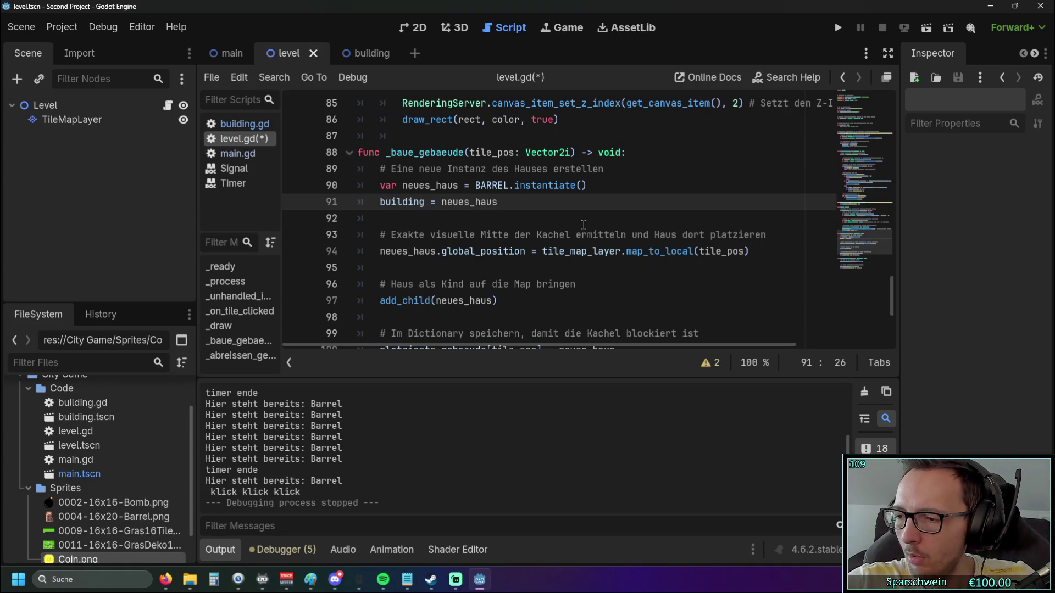
key(alt+Tab)
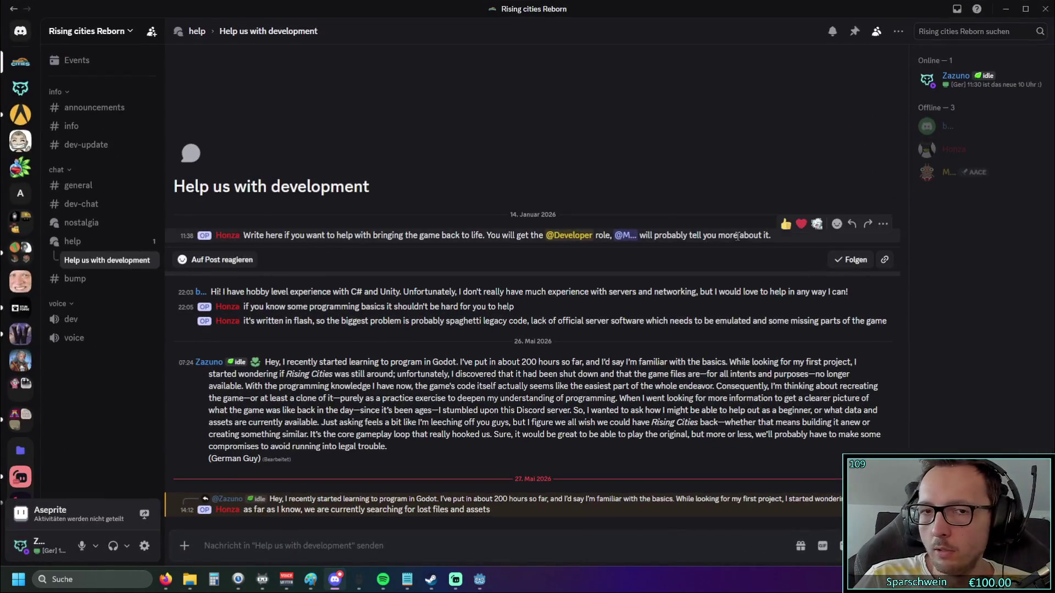
key(alt+Tab)
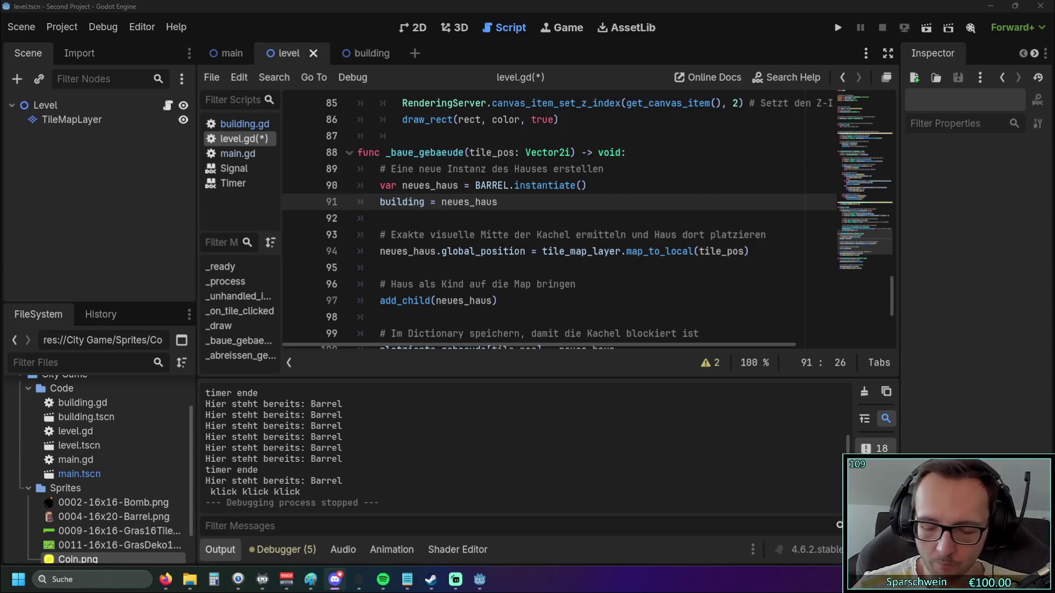
Scroll to the top of level.gd and place the caret on blank line 9 below the declarations.
scroll(496, 214, up, 20)
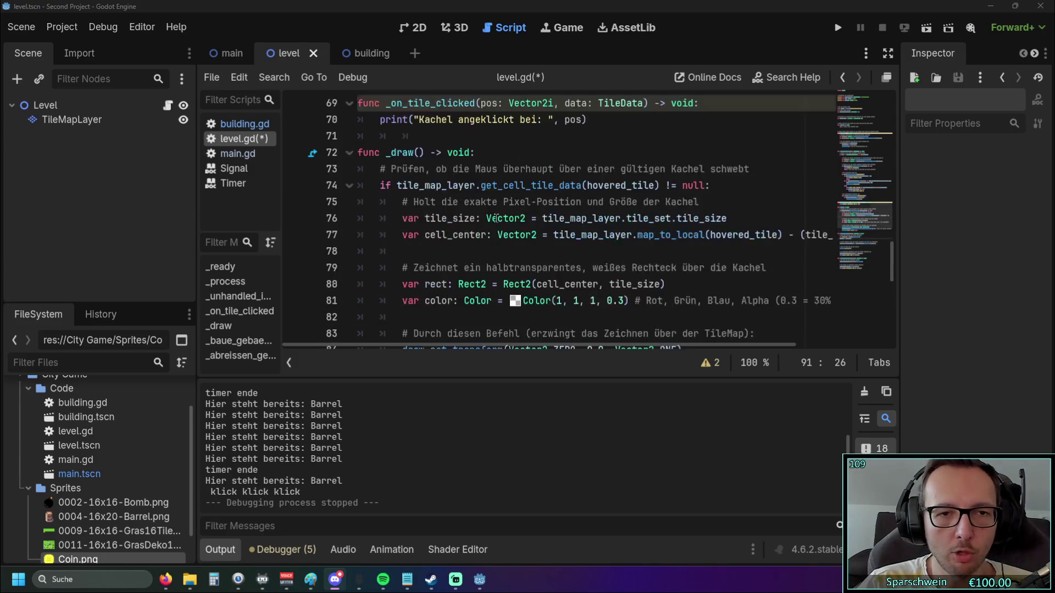
click(358, 203)
click(521, 235)
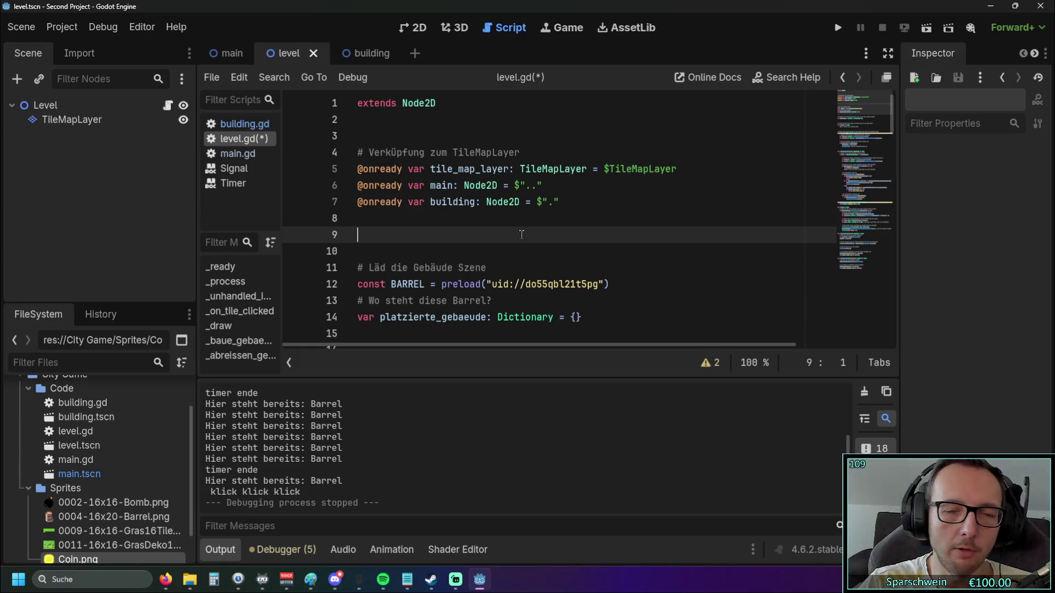
drag(571, 201, 357, 201)
click(430, 237)
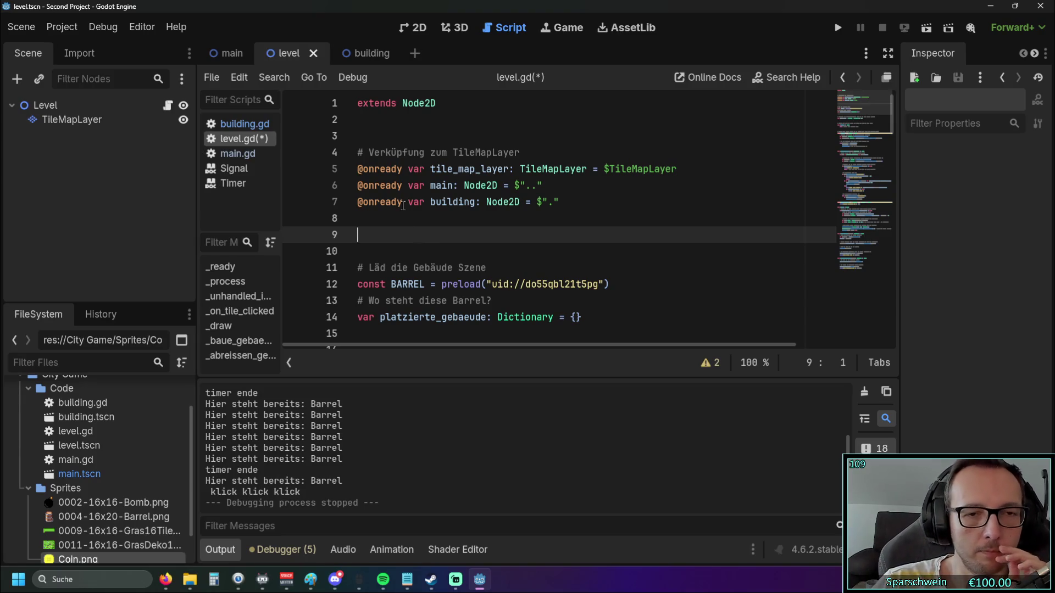
mouse_move(382, 203)
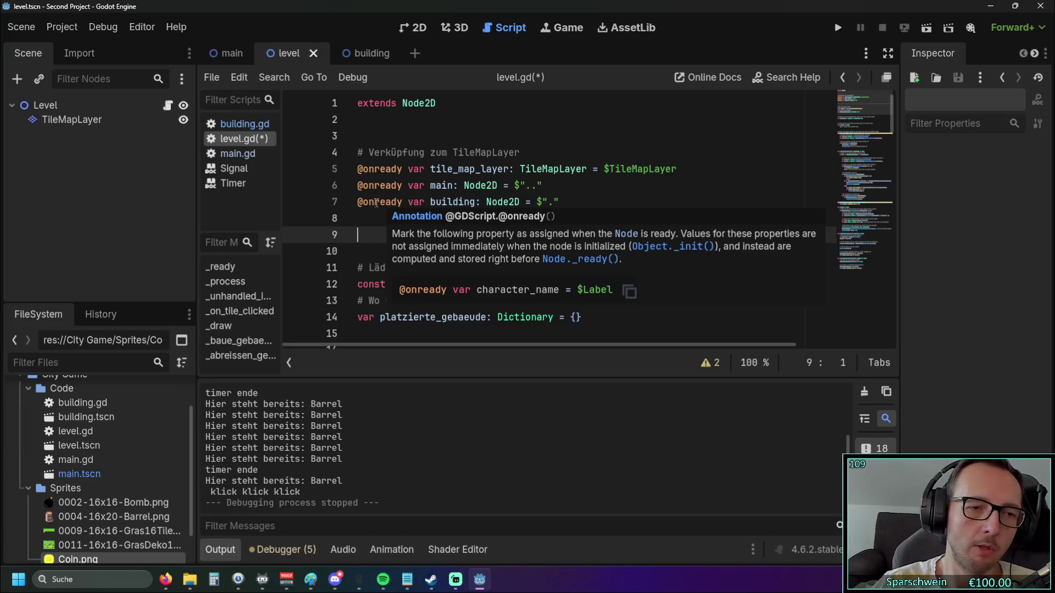
Navigate the method list past _on_tile_clicked to _abreissen_gebaeude at line 103.
click(240, 355)
key(Up)
key(Up)
key(Up)
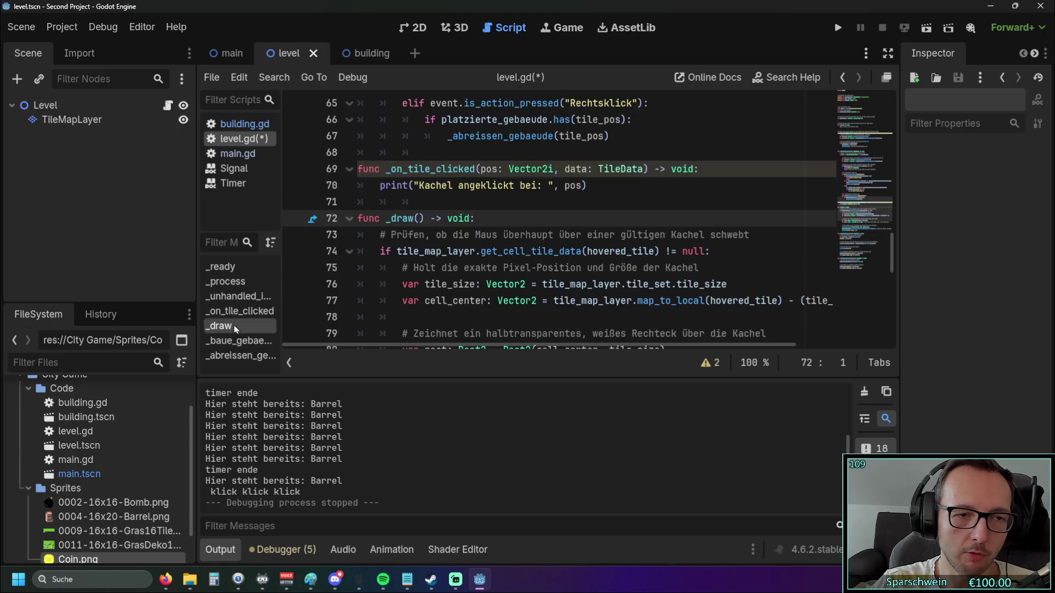
key(Down)
key(Down)
key(Down)
click(238, 354)
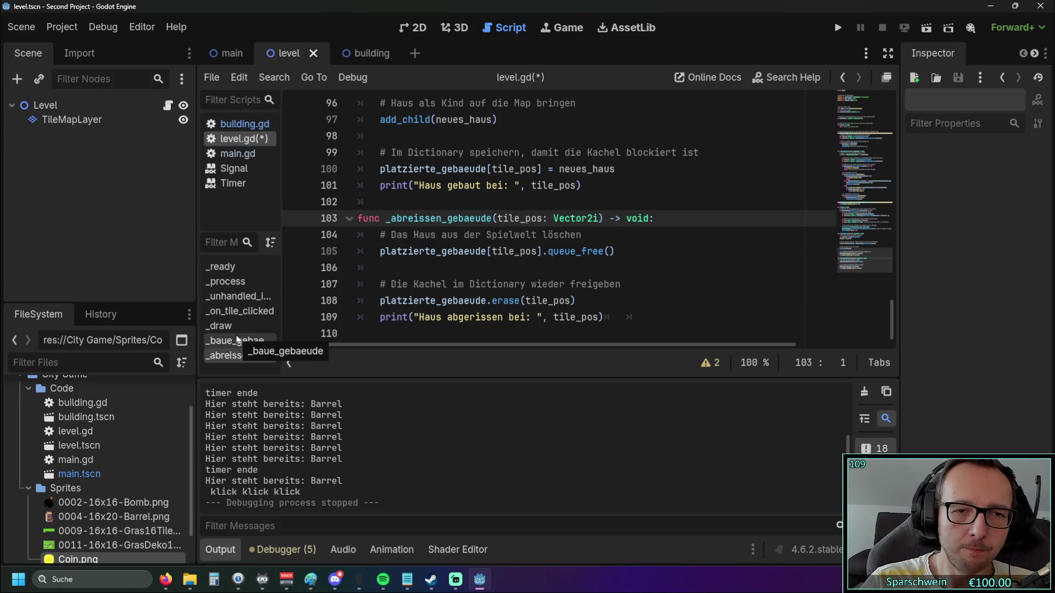
Review _abreissen_gebaeude's signature, tile-freeing comment and erase line.
click(237, 356)
drag(385, 201, 542, 218)
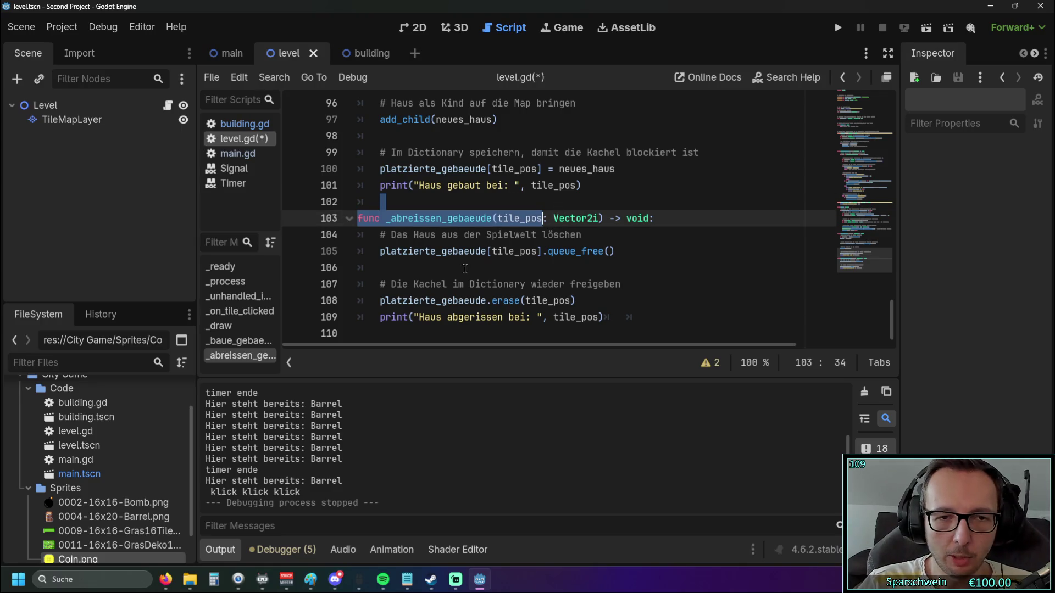
mouse_move(381, 284)
mouse_down()
mouse_move(621, 284)
mouse_move(380, 284)
mouse_up()
click(637, 300)
click(600, 297)
drag(621, 284, 379, 284)
click(622, 296)
Scroll up to the LINKSKLICK block and review its valid-ground null check.
scroll(622, 296, up, 6)
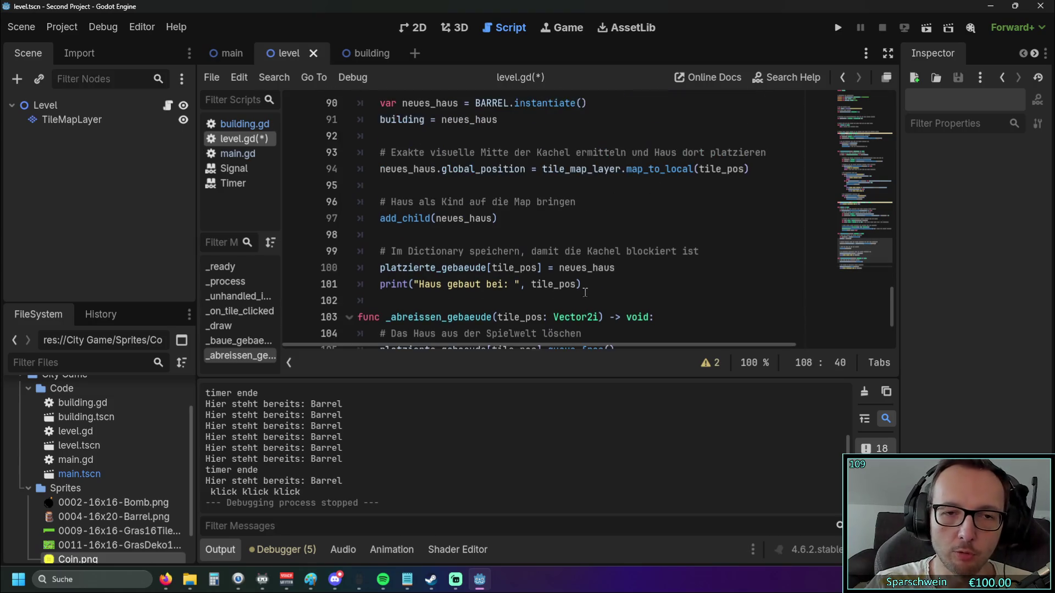
scroll(566, 279, up, 7)
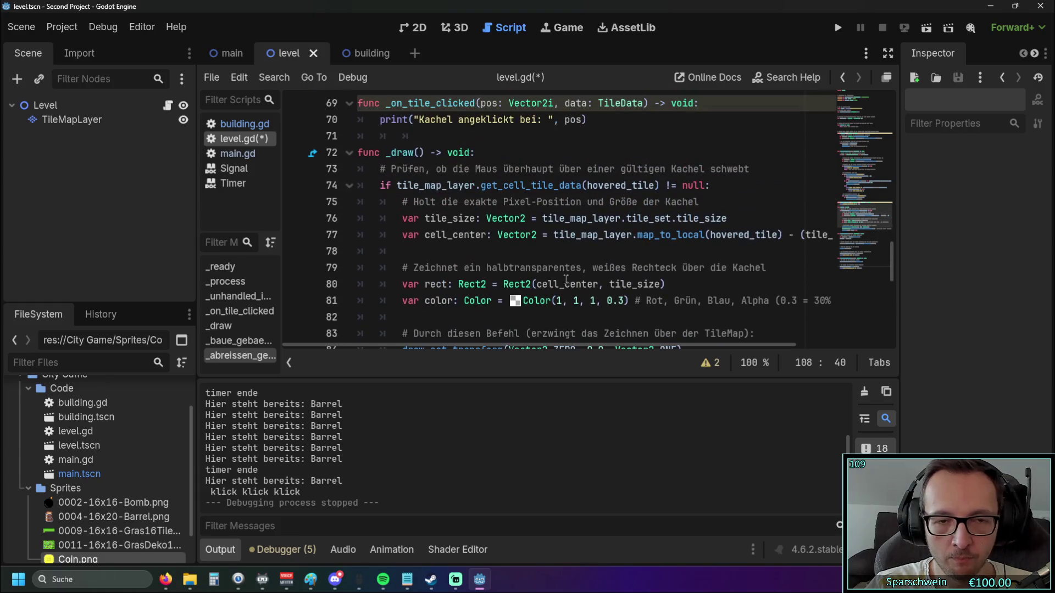
scroll(565, 279, up, 3)
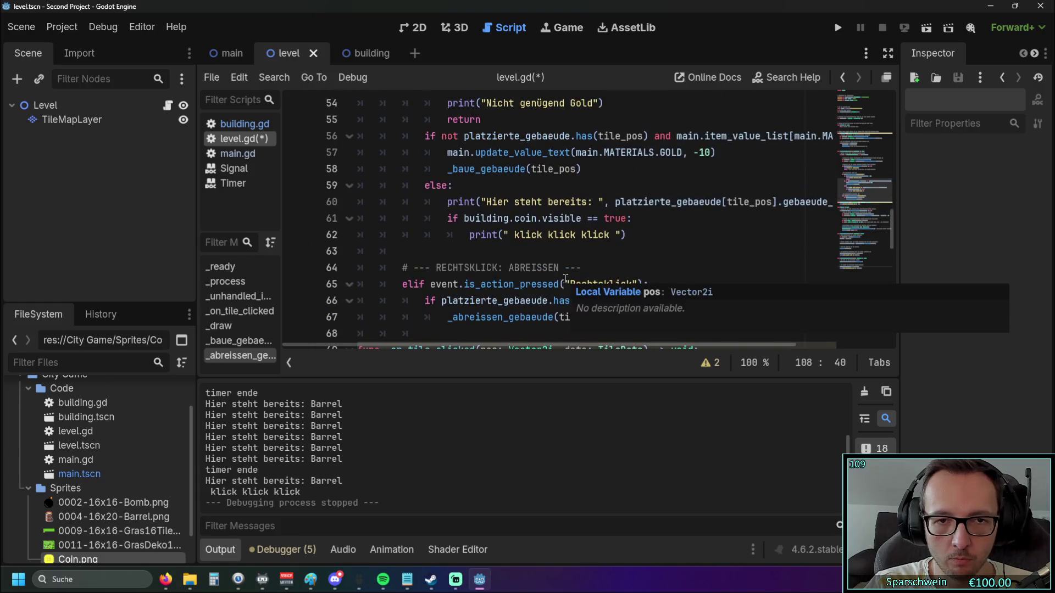
scroll(566, 279, up, 3)
scroll(565, 279, down, 3)
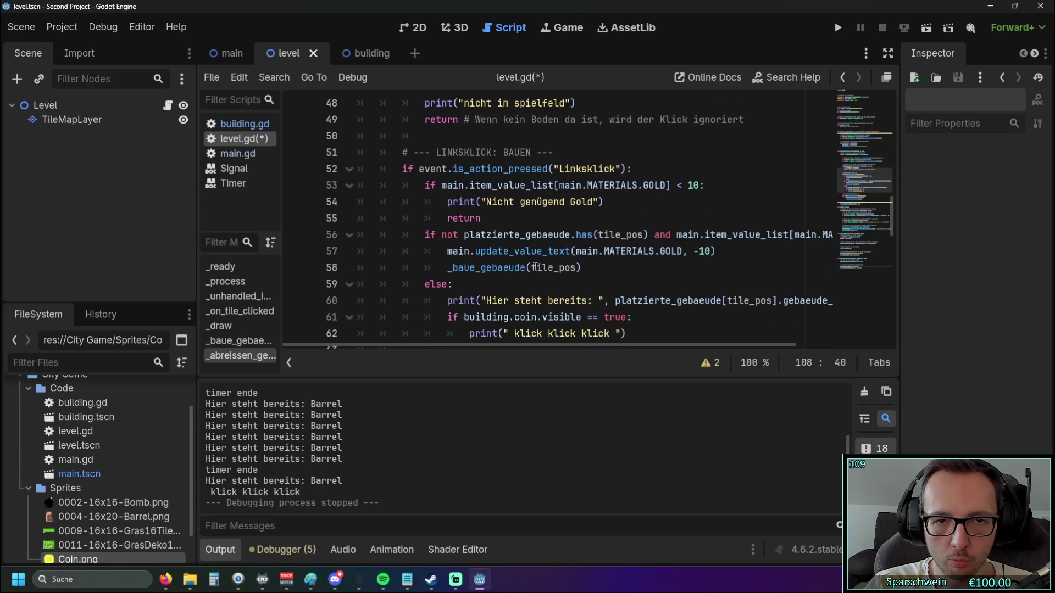
drag(554, 153, 383, 154)
click(553, 153)
scroll(571, 218, up, 3)
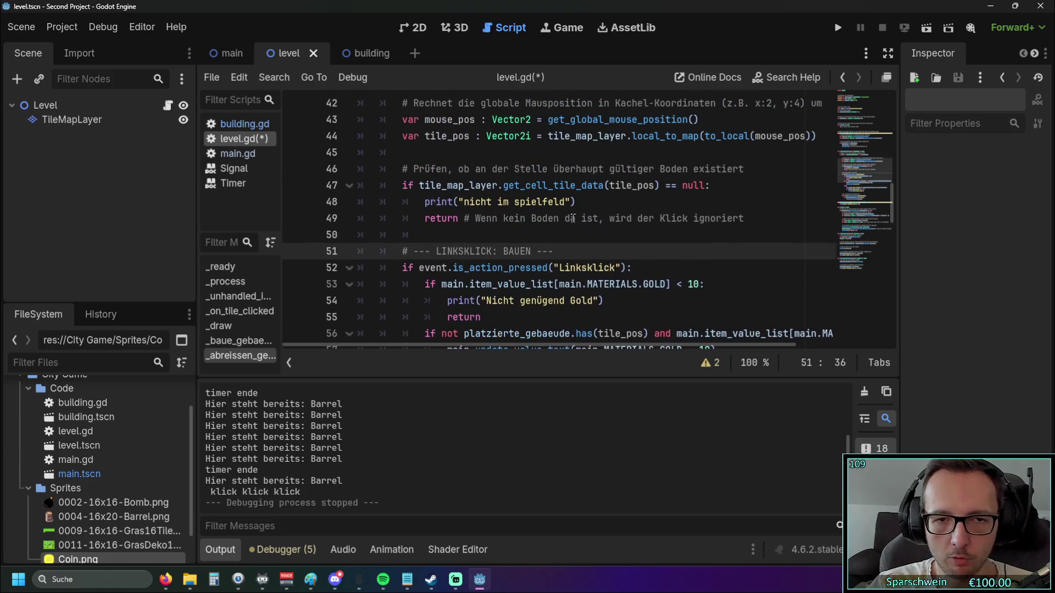
drag(411, 216, 744, 218)
click(750, 237)
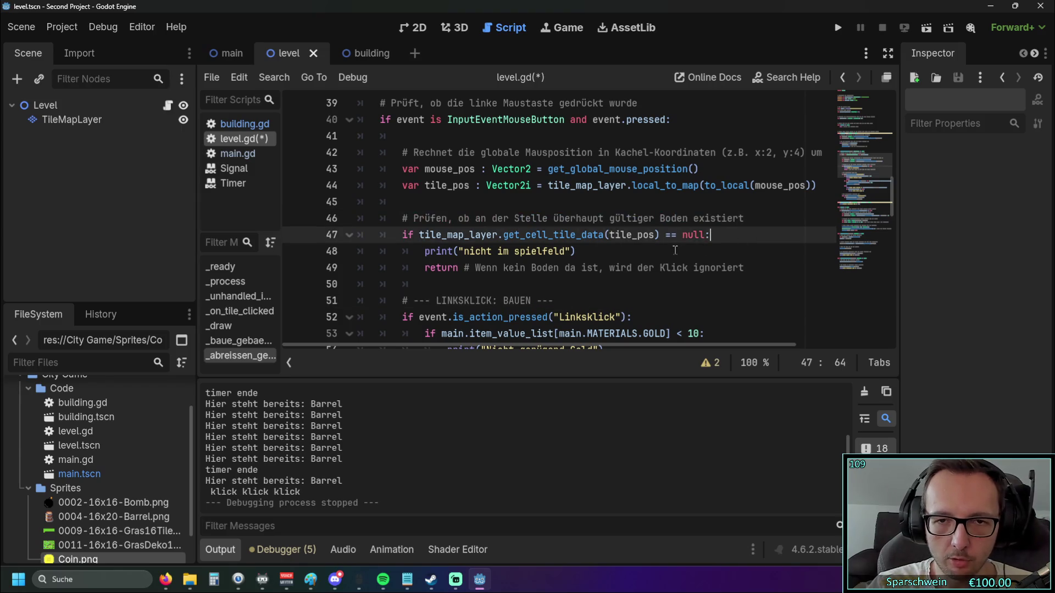
scroll(667, 244, down, 5)
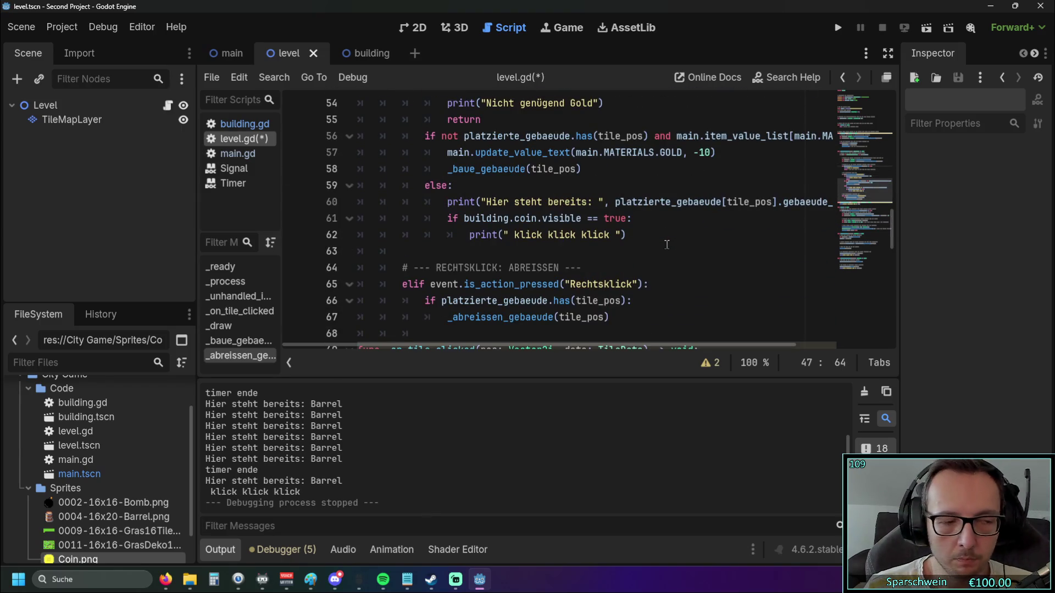
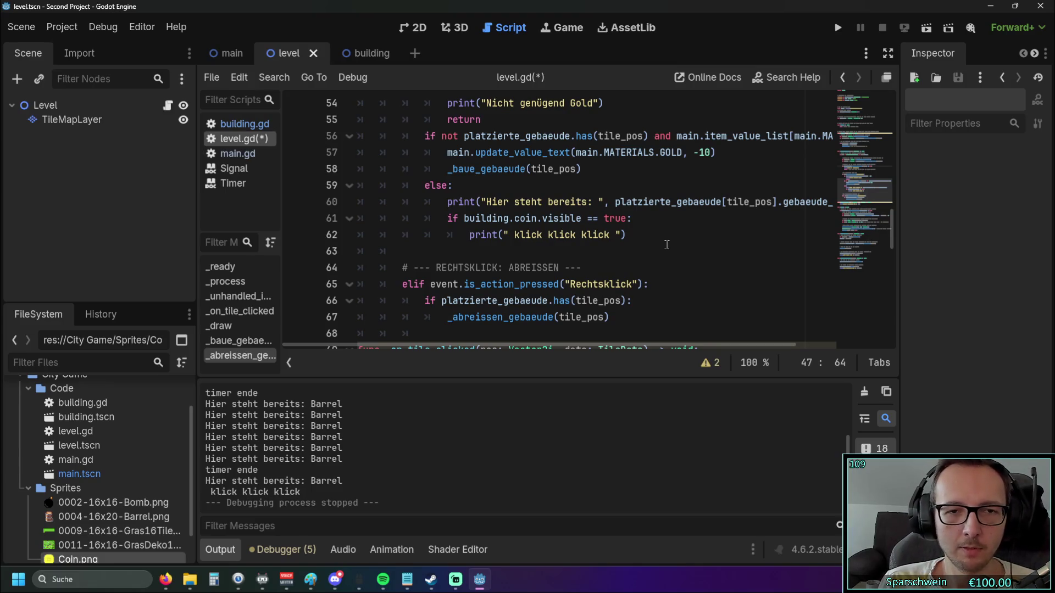
In _baue_gebaeude, start the building = neues_haus line below BARREL.instantiate().
scroll(500, 177, down, 8)
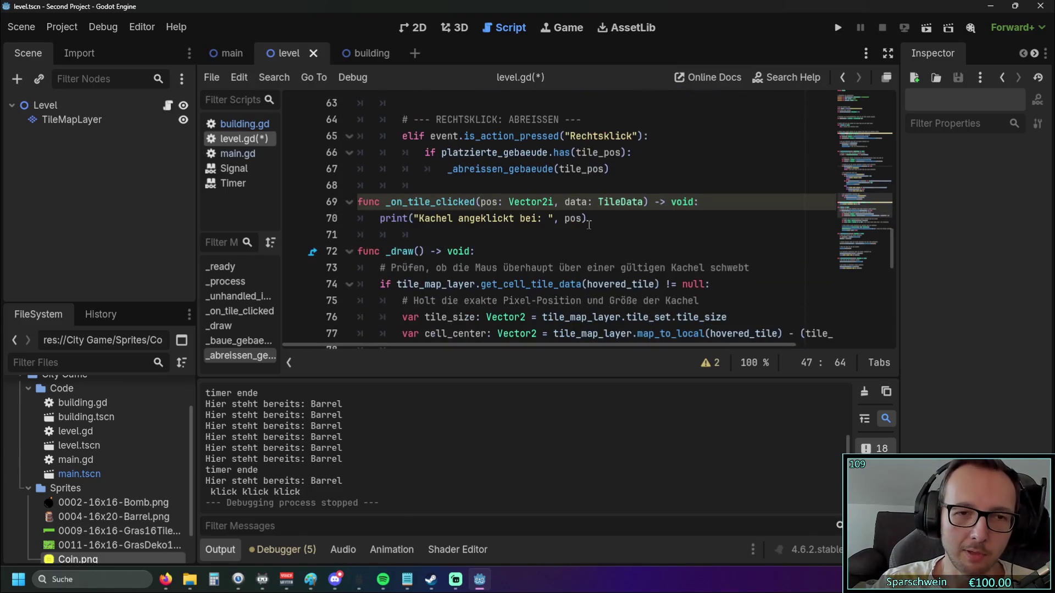
scroll(500, 176, down, 2)
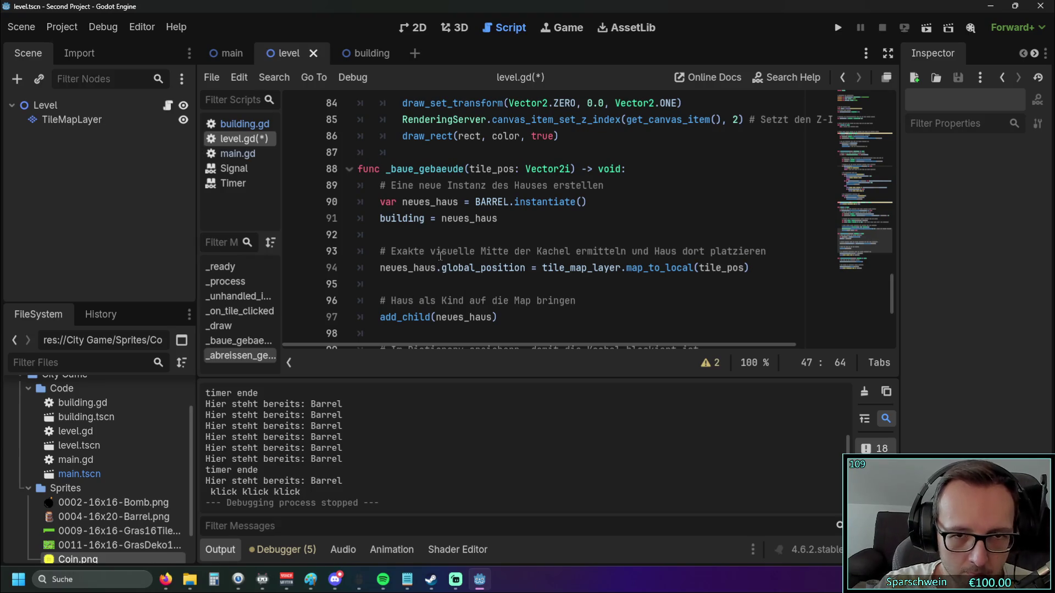
drag(380, 219, 497, 218)
click(479, 240)
scroll(478, 239, up, 1)
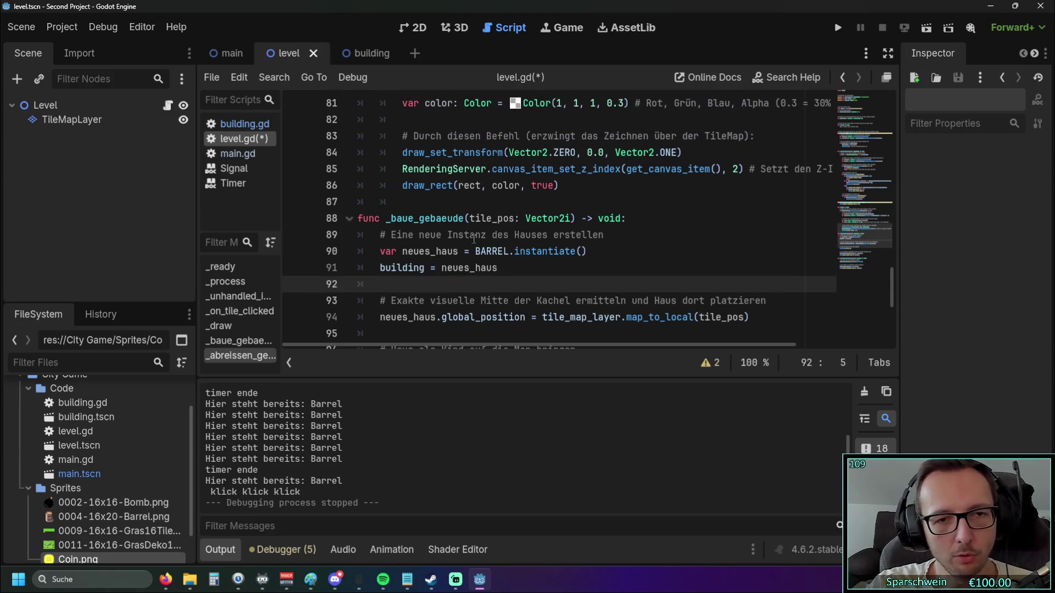
double_click(389, 218)
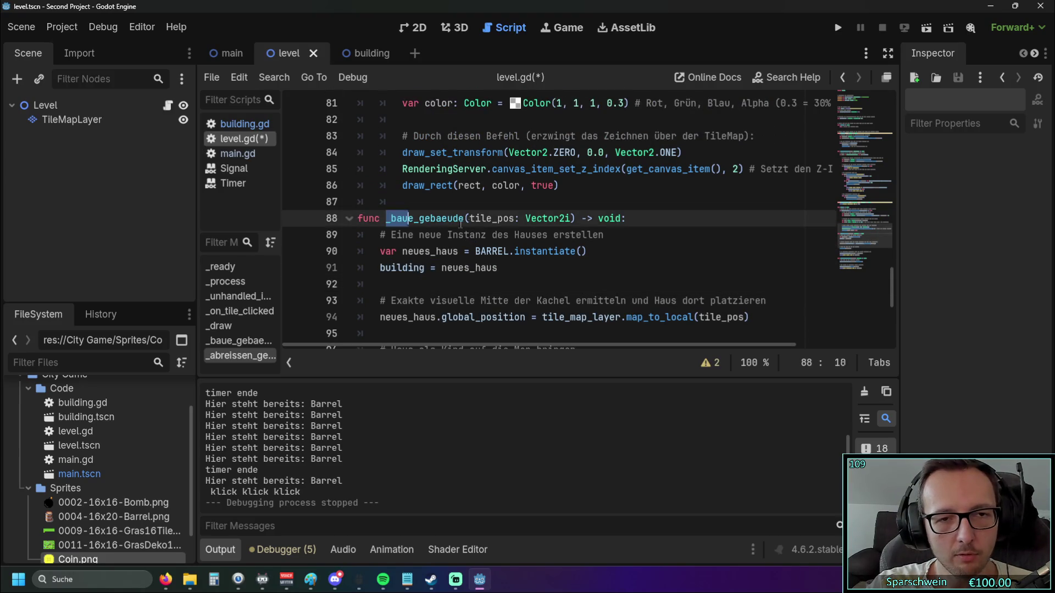
click(428, 269)
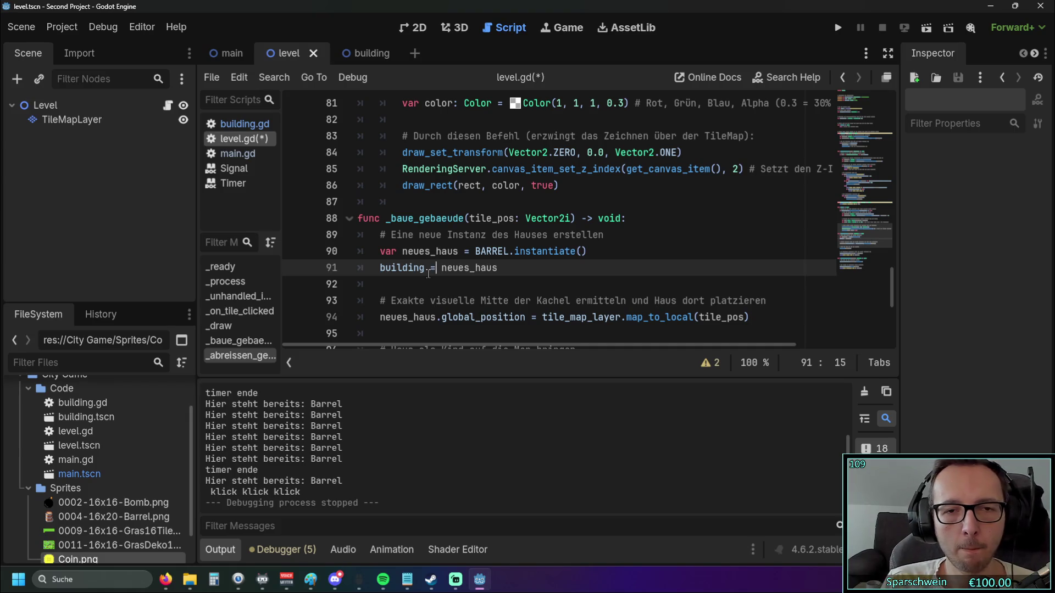
Complete line 91 as building = neues_haus and move to the blank line after add_child.
scroll(429, 273, down, 1)
scroll(428, 273, up, 1)
drag(509, 251, 567, 252)
key(Down)
key(Up)
key(Down)
key(Down)
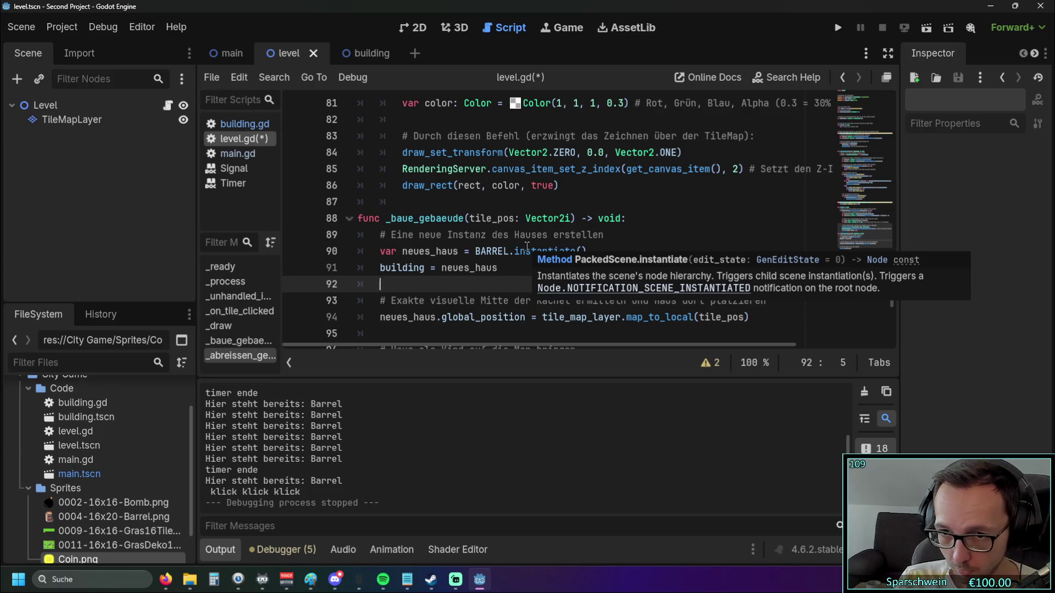
scroll(493, 218, down, 2)
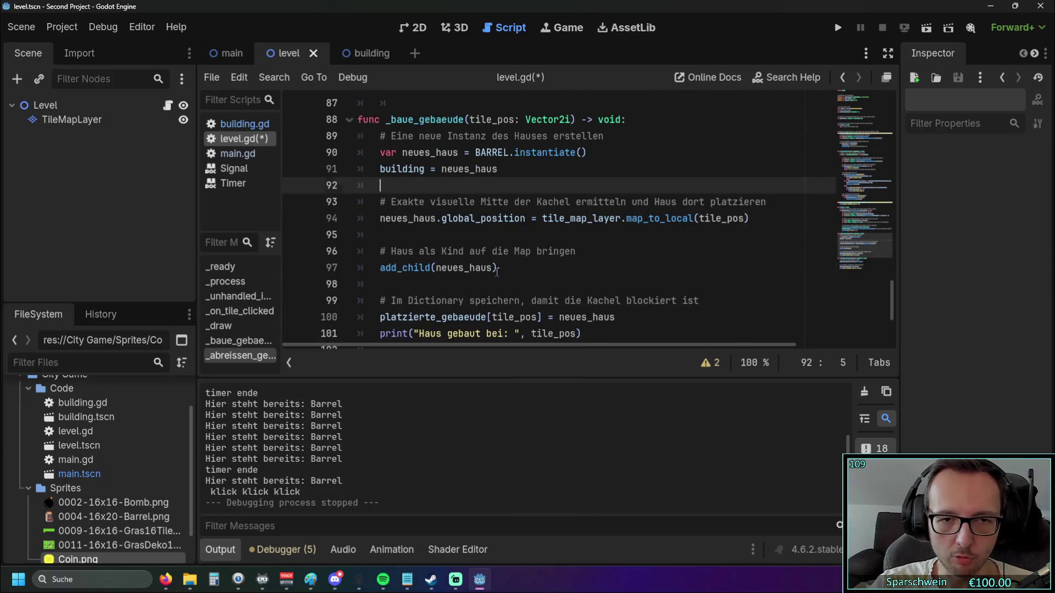
click(546, 285)
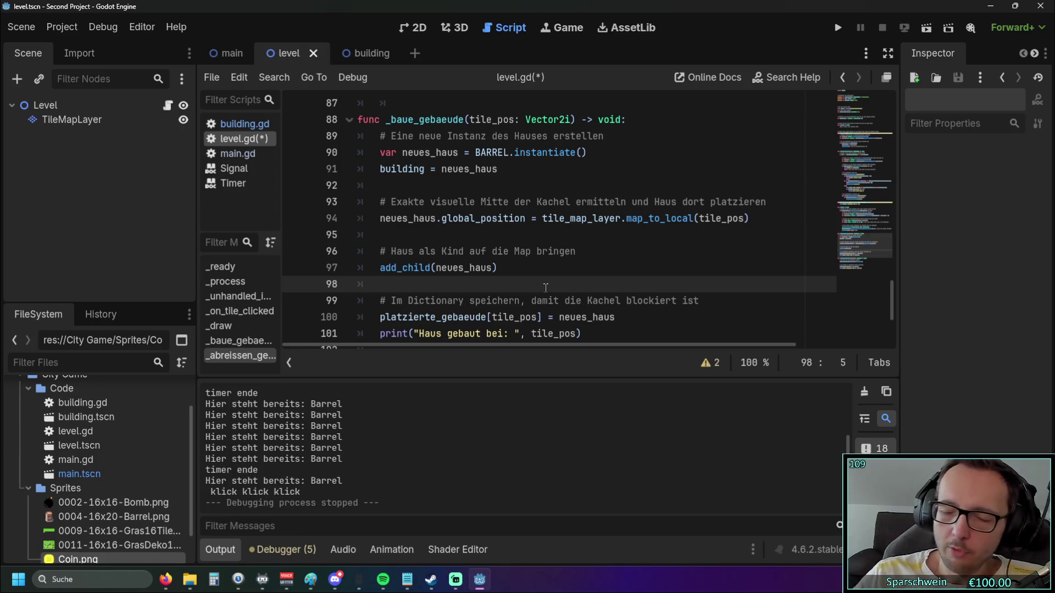
Review building.gd's _on_timer_timeout coin-reveal code in the Building scene, then return to level.gd.
click(369, 51)
click(286, 60)
click(348, 58)
scroll(510, 206, down, 2)
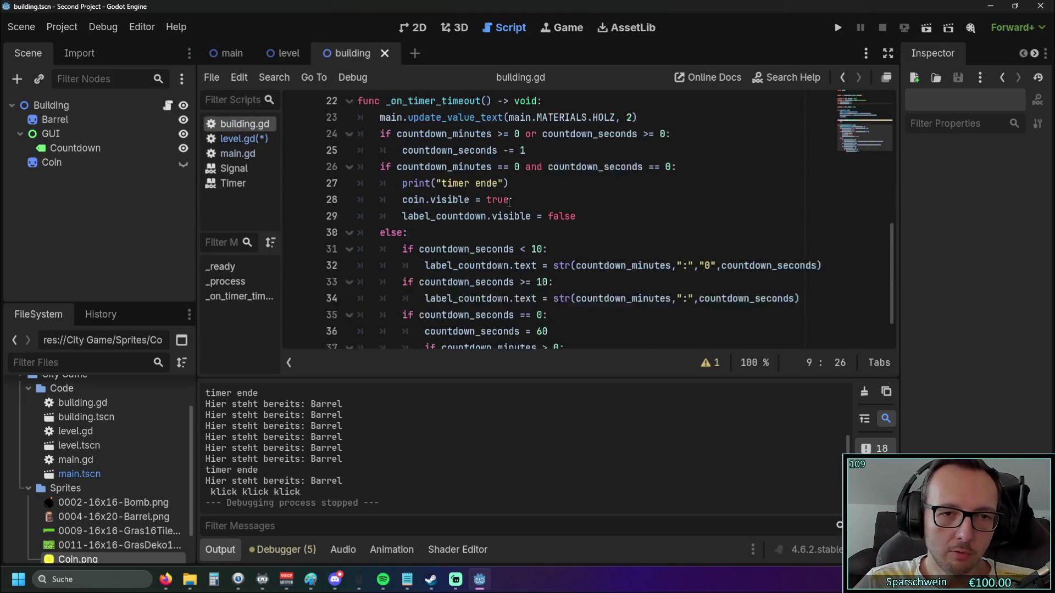
scroll(511, 209, up, 2)
scroll(514, 220, down, 2)
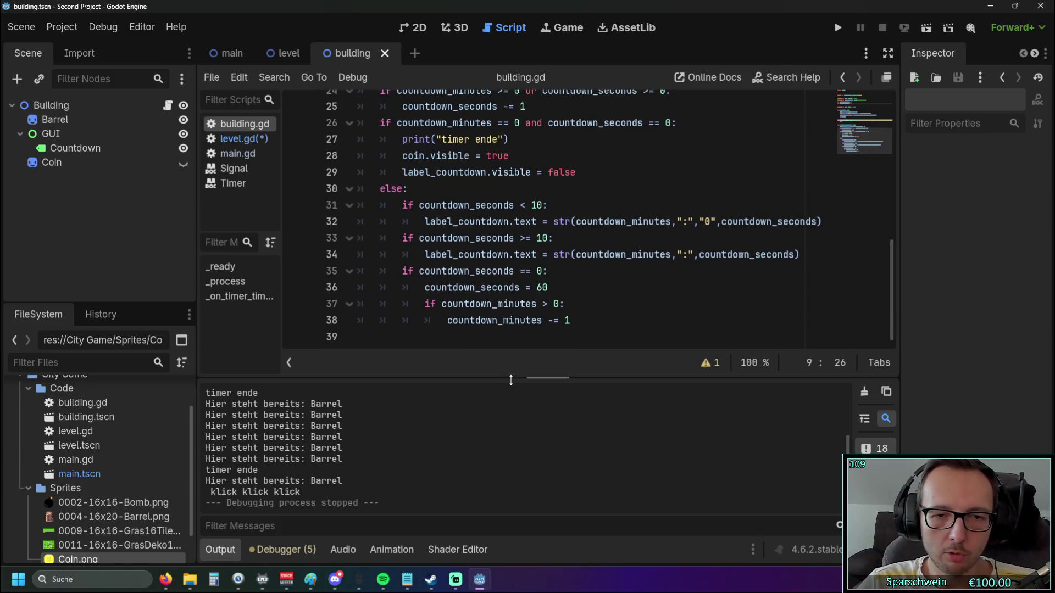
scroll(539, 460, up, 1)
scroll(587, 320, up, 2)
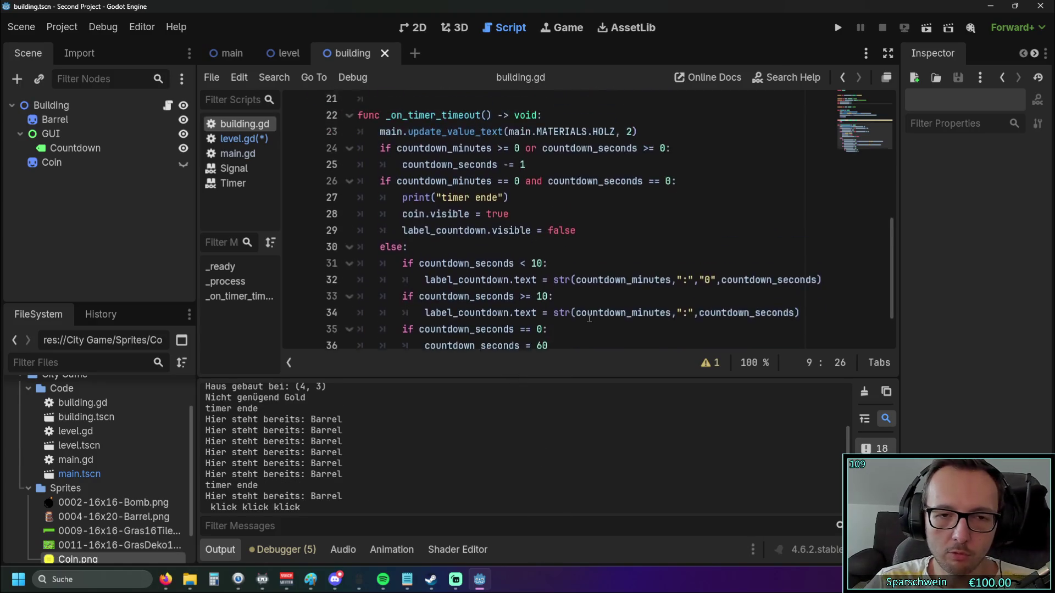
scroll(588, 319, down, 1)
scroll(594, 316, up, 1)
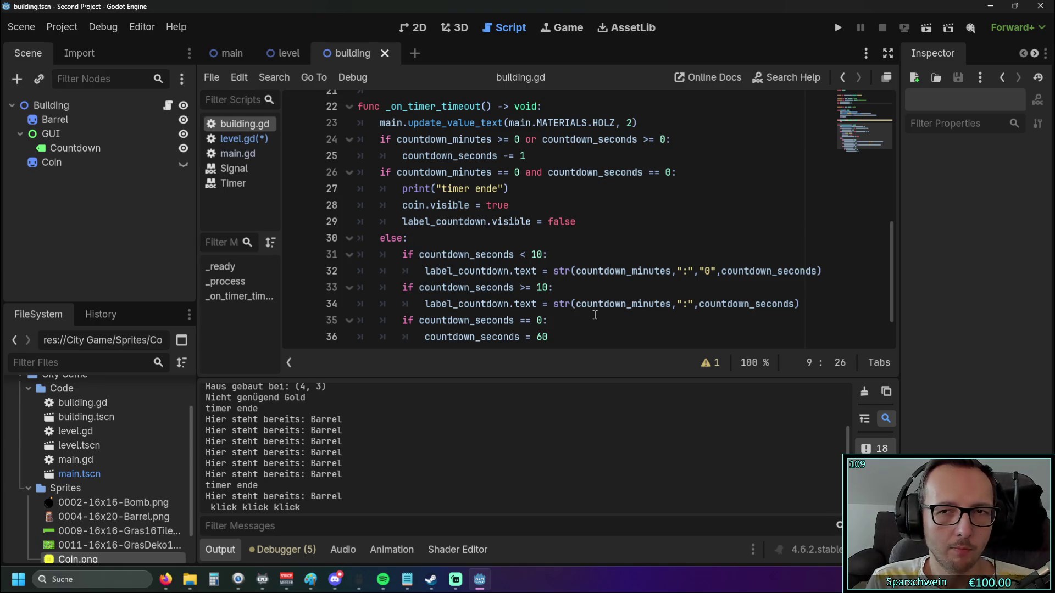
click(242, 139)
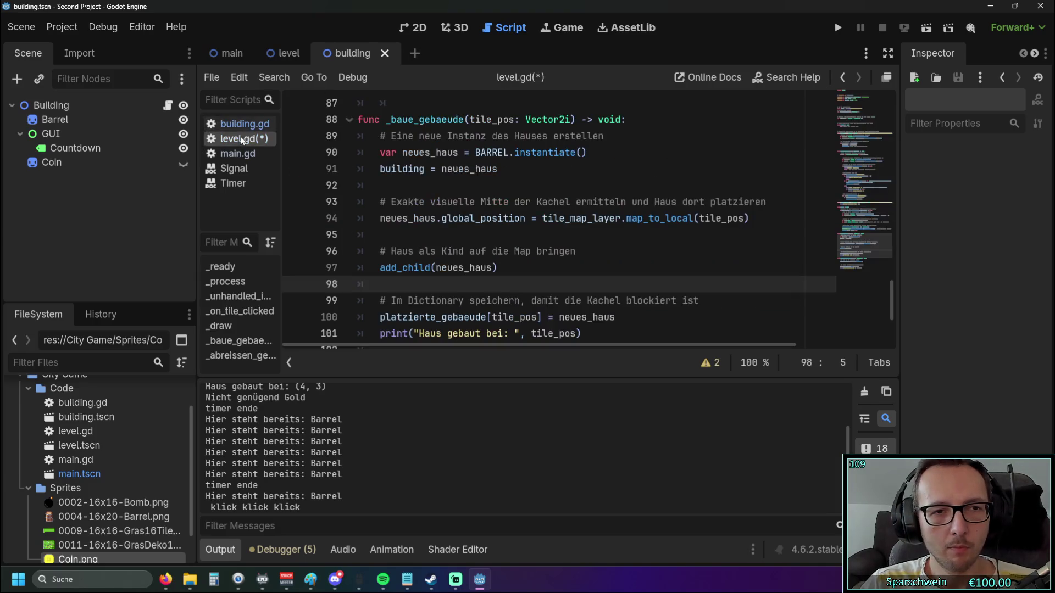
Write _abreissen_gebaeude to queue_free the house and erase its tile, then open building.gd.
scroll(446, 218, down, 3)
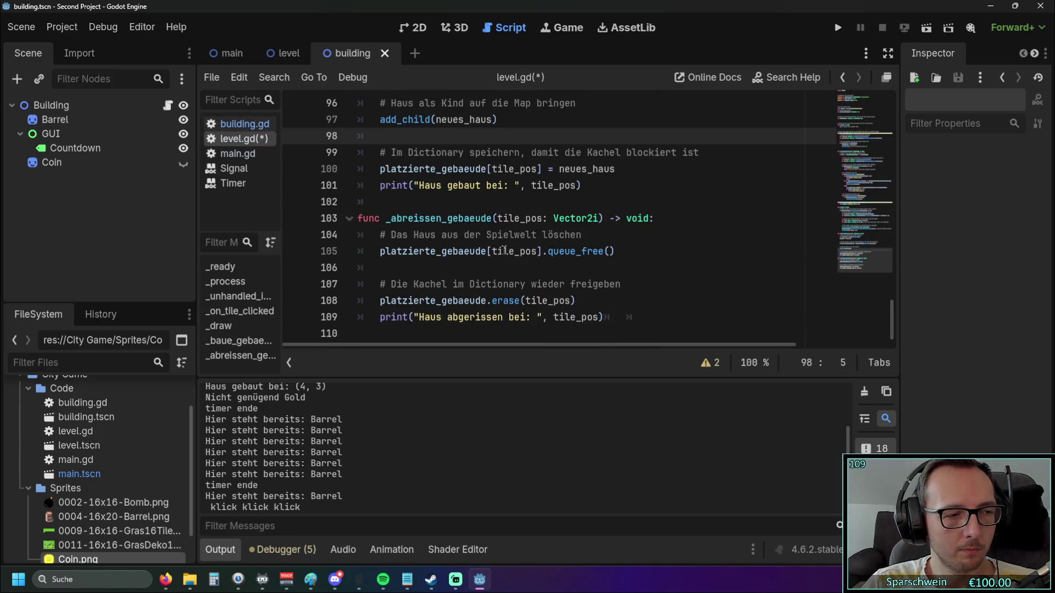
scroll(505, 251, up, 2)
scroll(505, 251, down, 2)
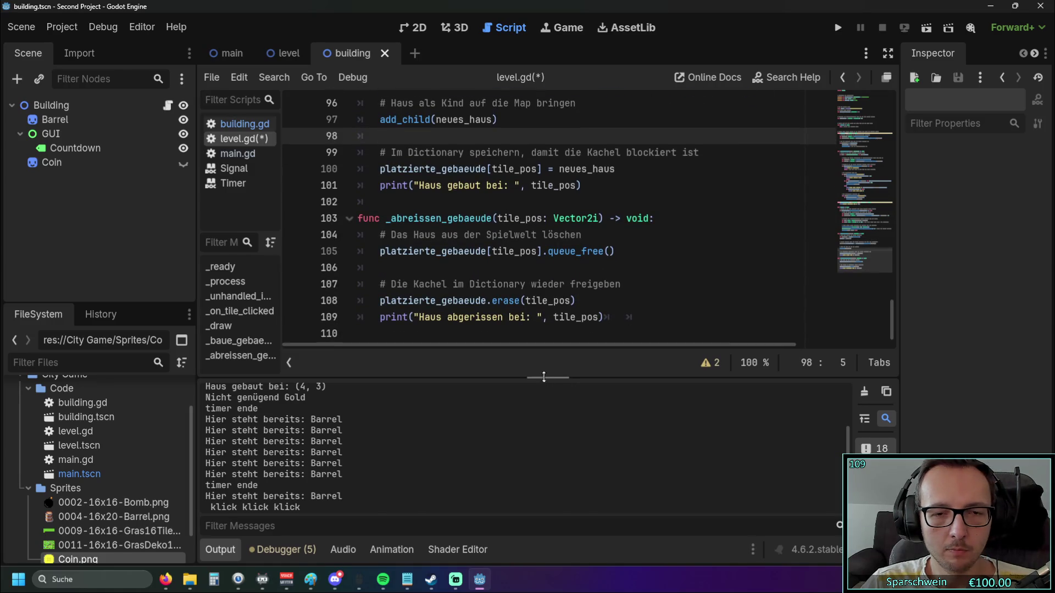
scroll(455, 446, up, 10)
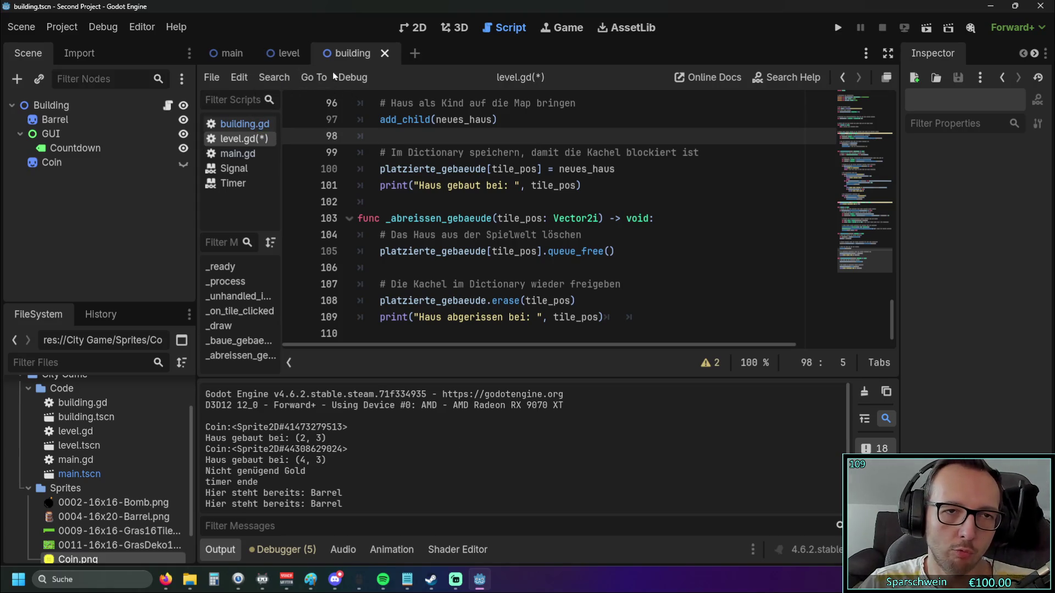
click(240, 124)
scroll(295, 163, down, 2)
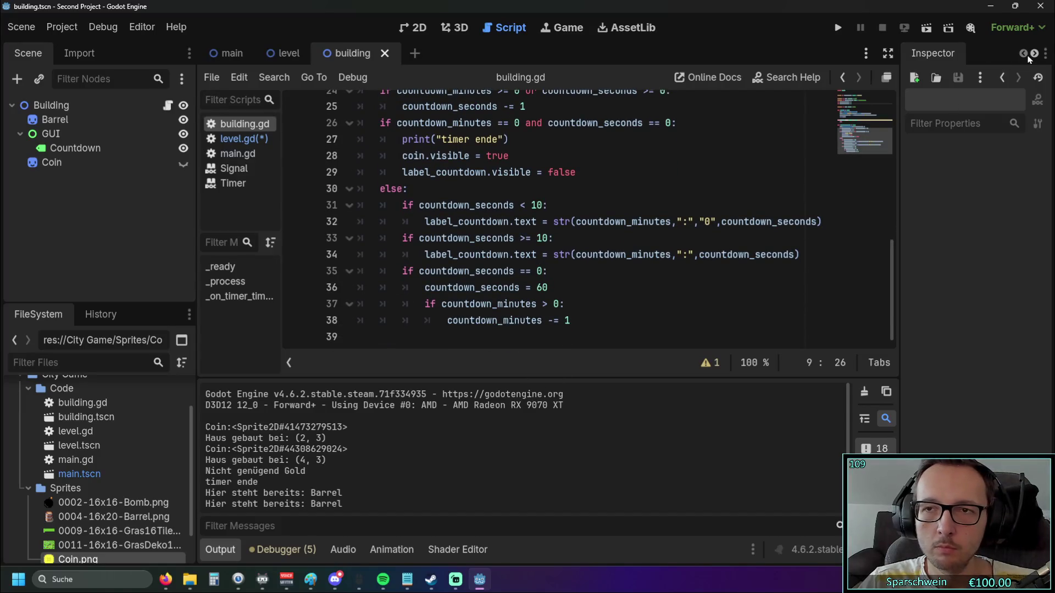
Make the script editor a floating window and show level.gd in it.
click(888, 76)
scroll(631, 258, down, 1)
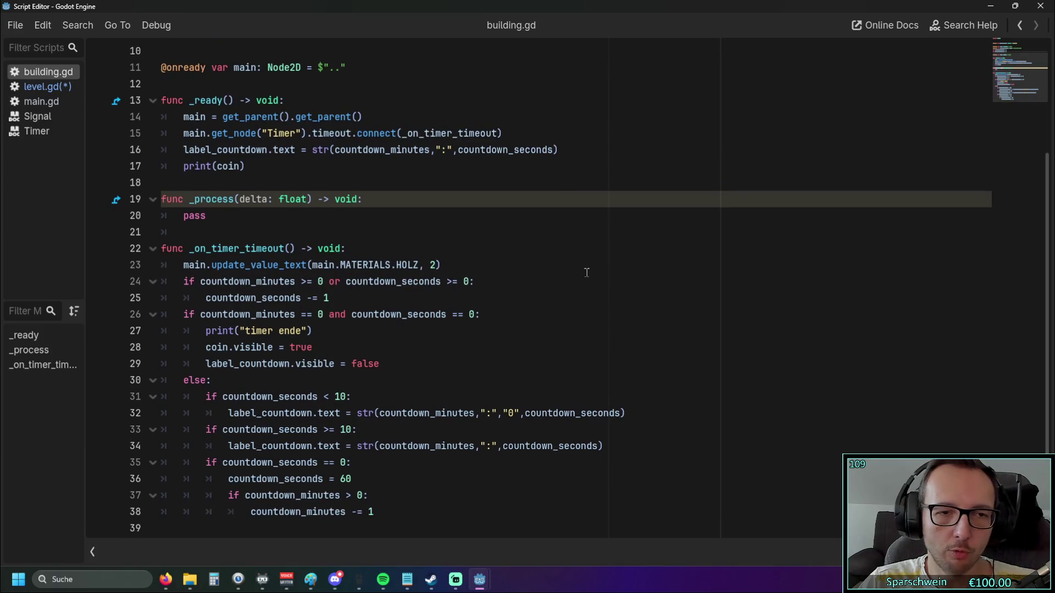
drag(430, 505, 210, 263)
click(612, 293)
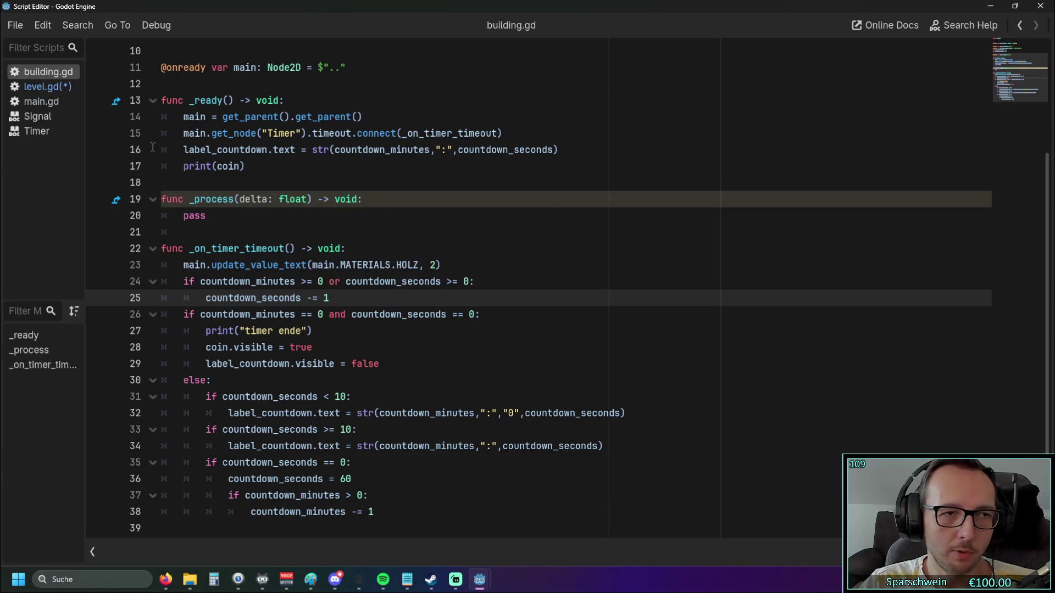
click(39, 88)
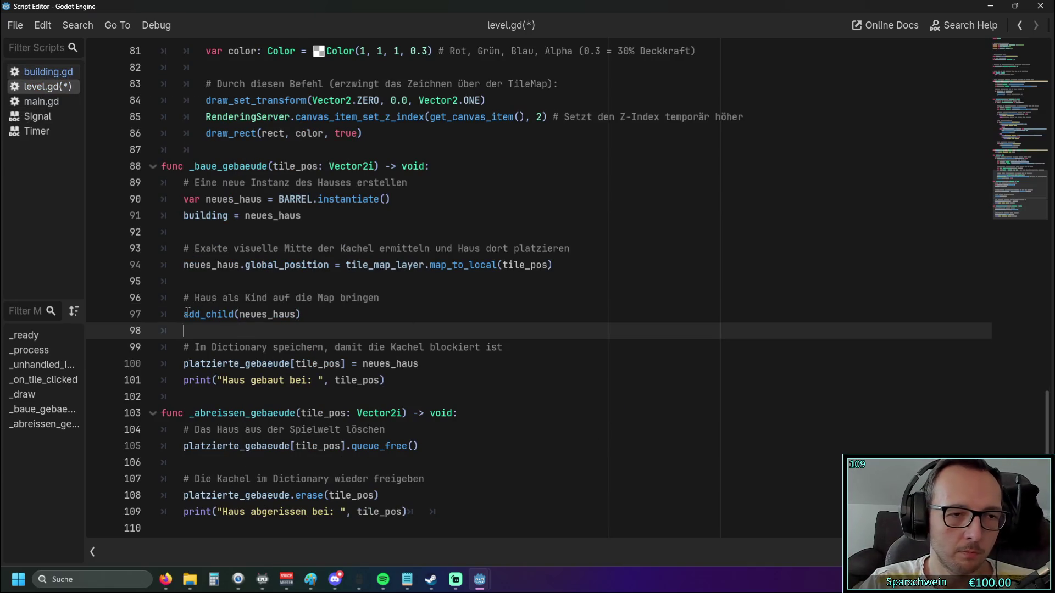
Put the caret on empty line 98 in level.gd, then bring the YouTube tutorial forward.
triple_click(325, 319)
click(327, 324)
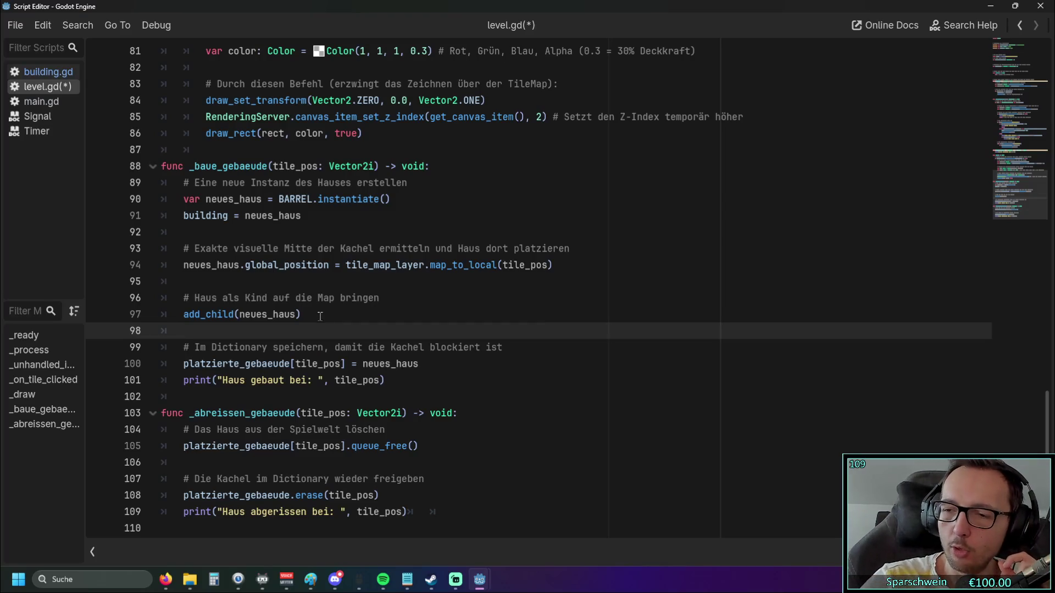
key(alt+Tab)
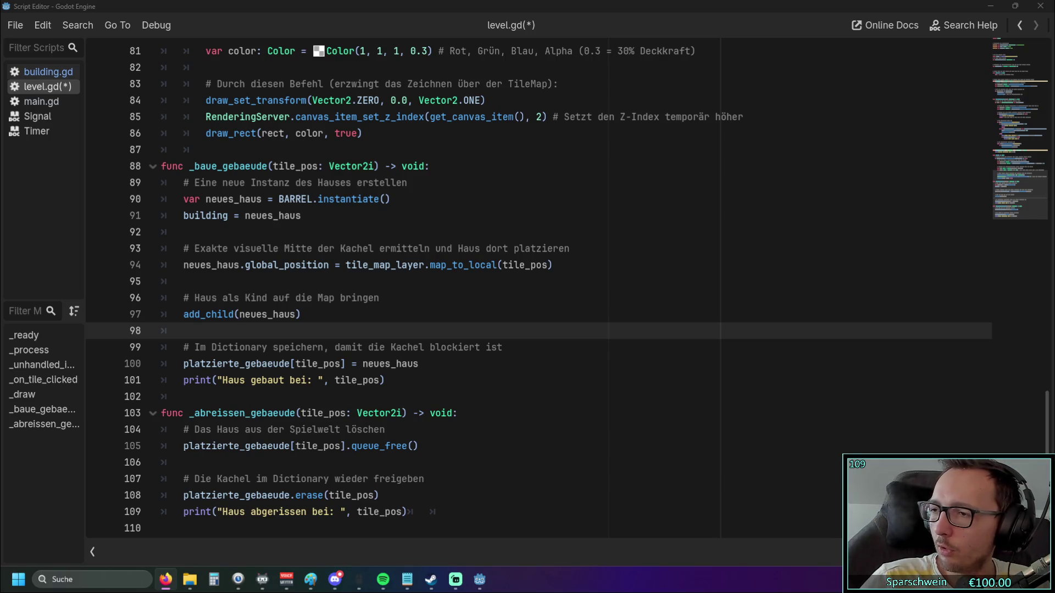
key(alt+Tab)
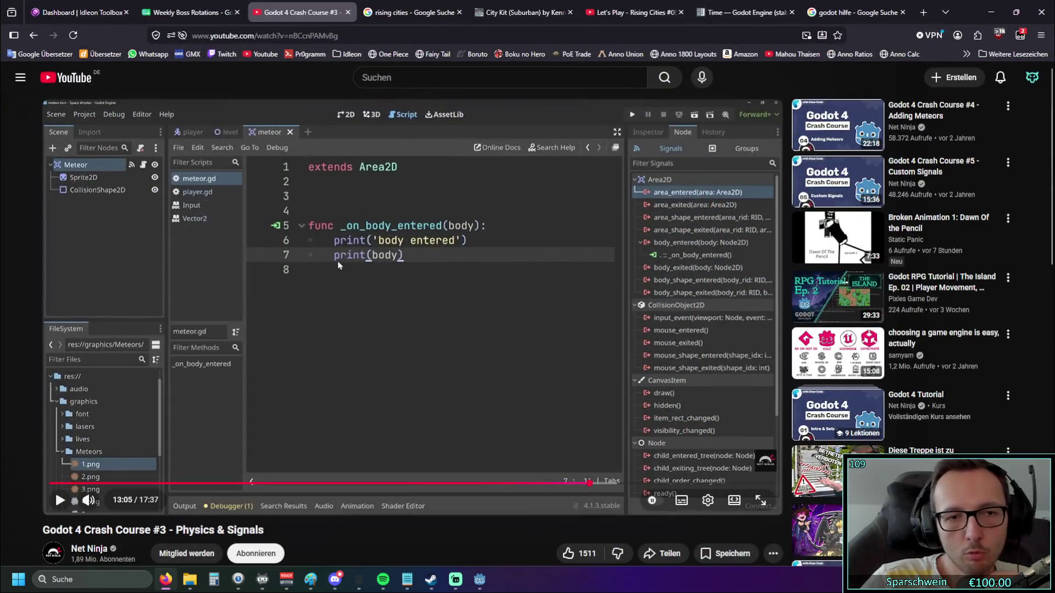
Scrub the Crash Course #3 video through collision shapes and meteor signals to 12:45.
click(118, 483)
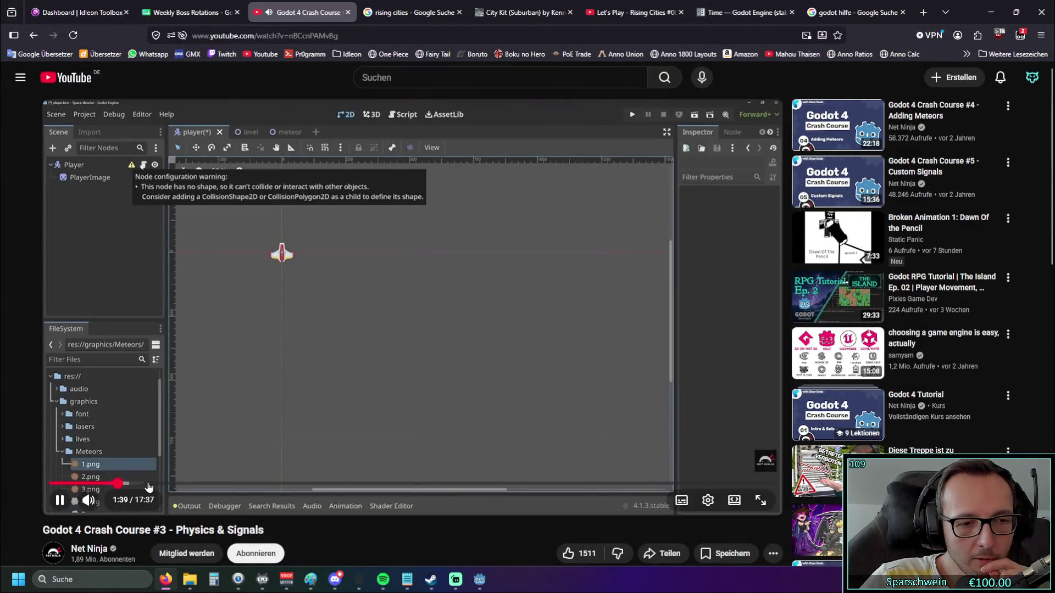
click(148, 484)
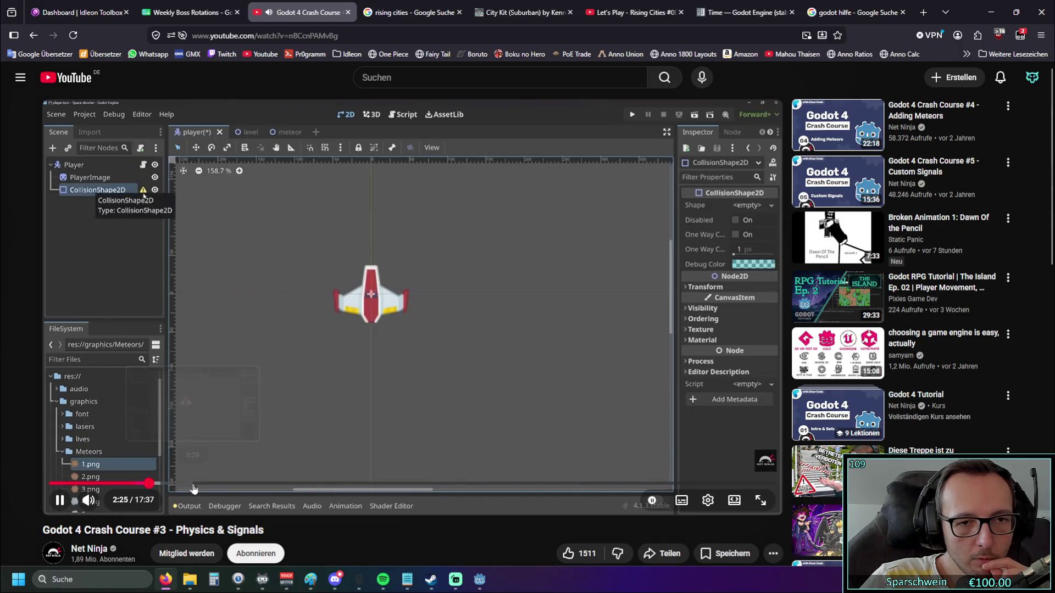
click(414, 326)
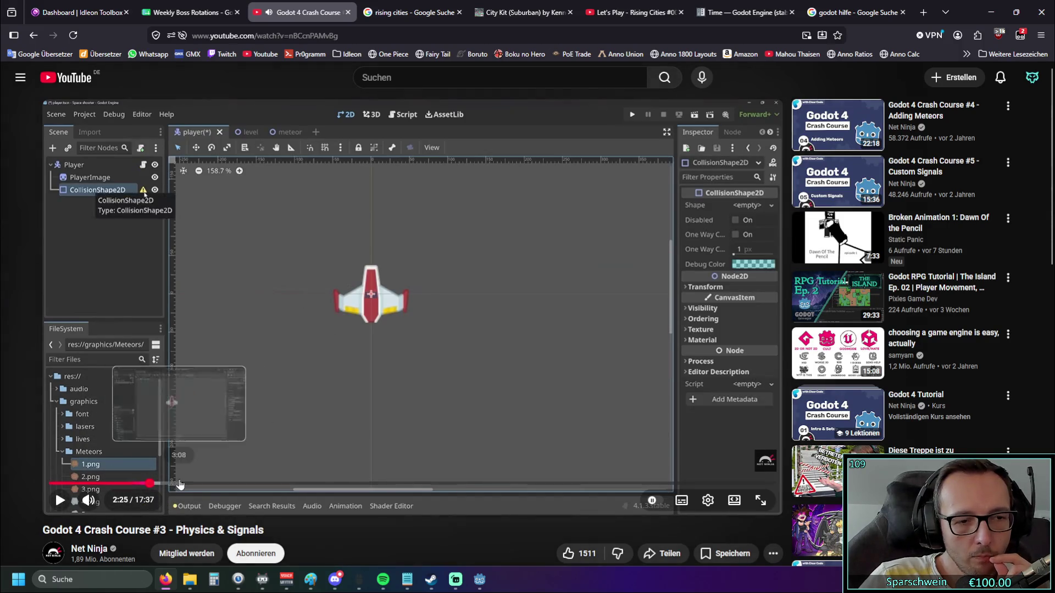
click(234, 484)
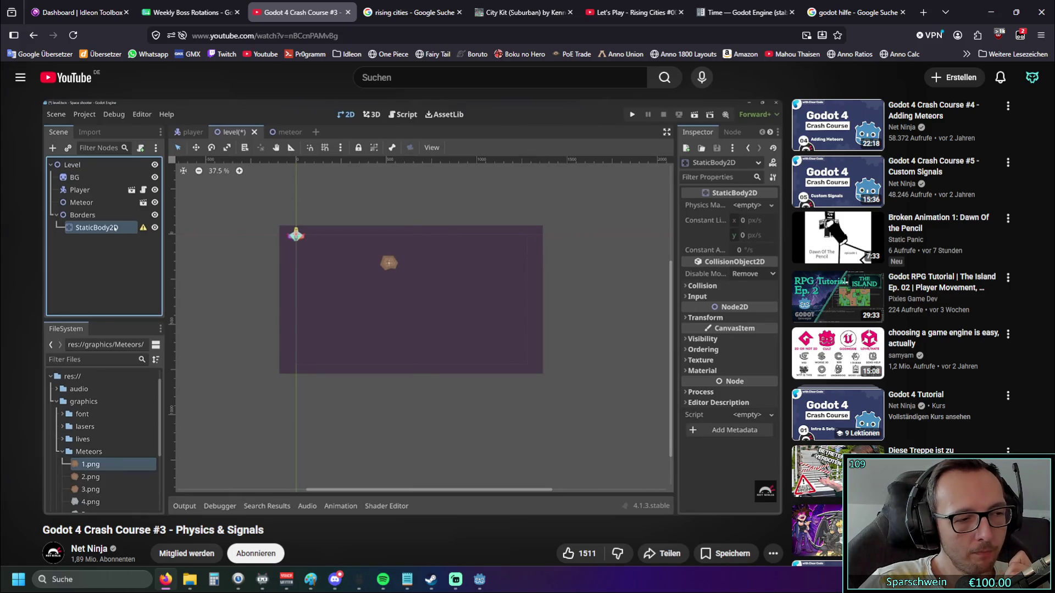
click(342, 483)
drag(453, 489, 521, 489)
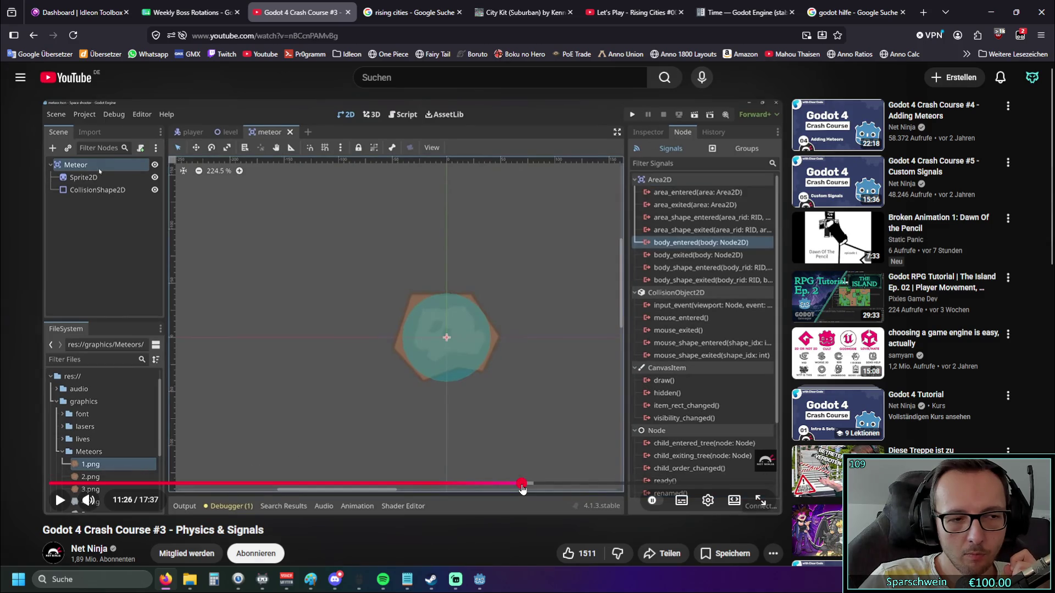
drag(531, 489, 601, 484)
click(577, 484)
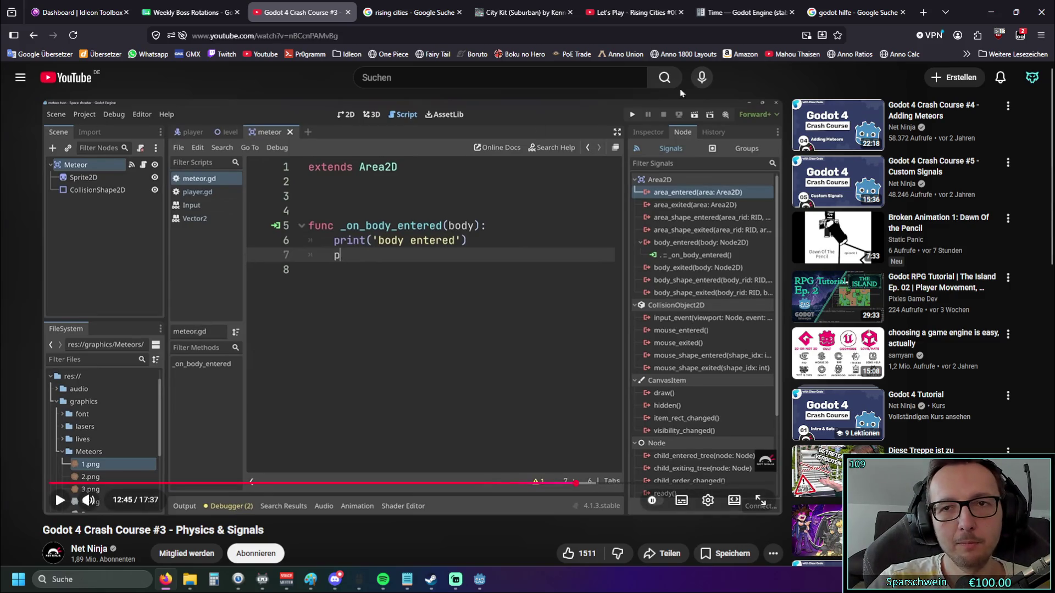
key(alt+Tab)
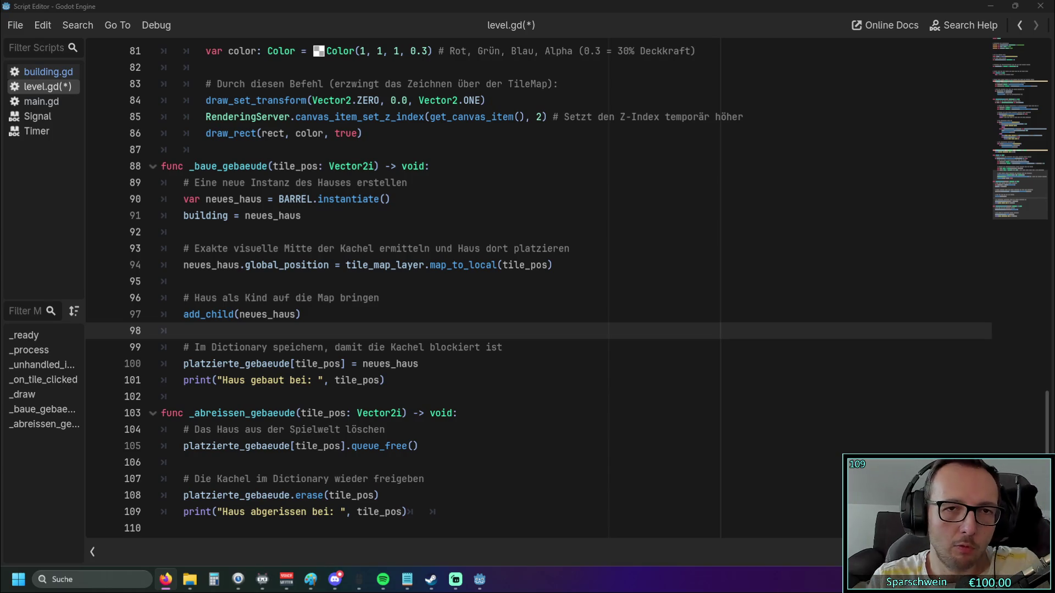
Close the floating script window and cycle through the level, main and building scenes.
click(1040, 6)
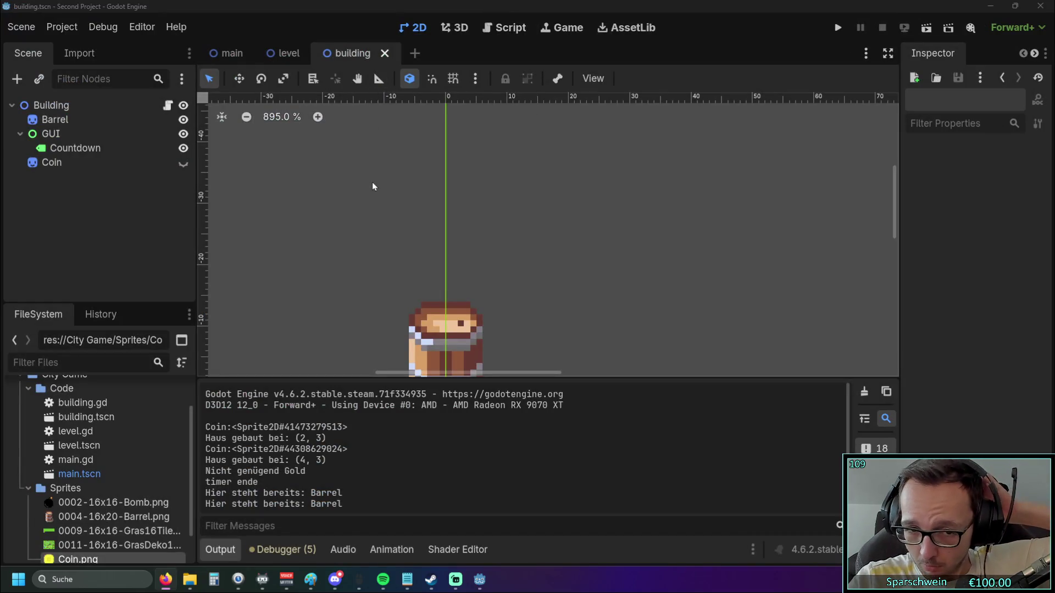
click(283, 53)
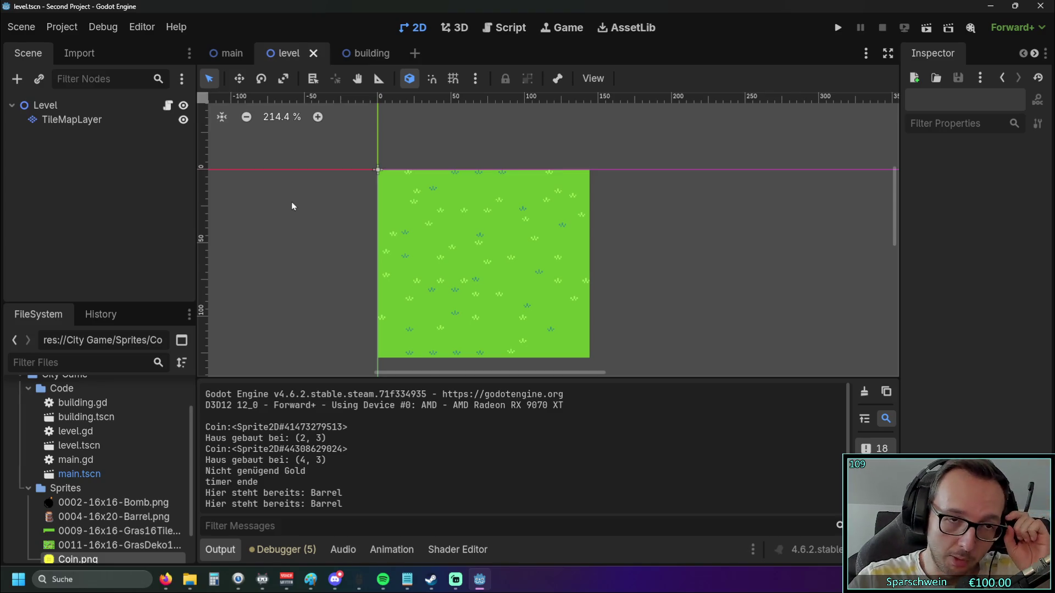
scroll(292, 202, down, 1)
click(225, 54)
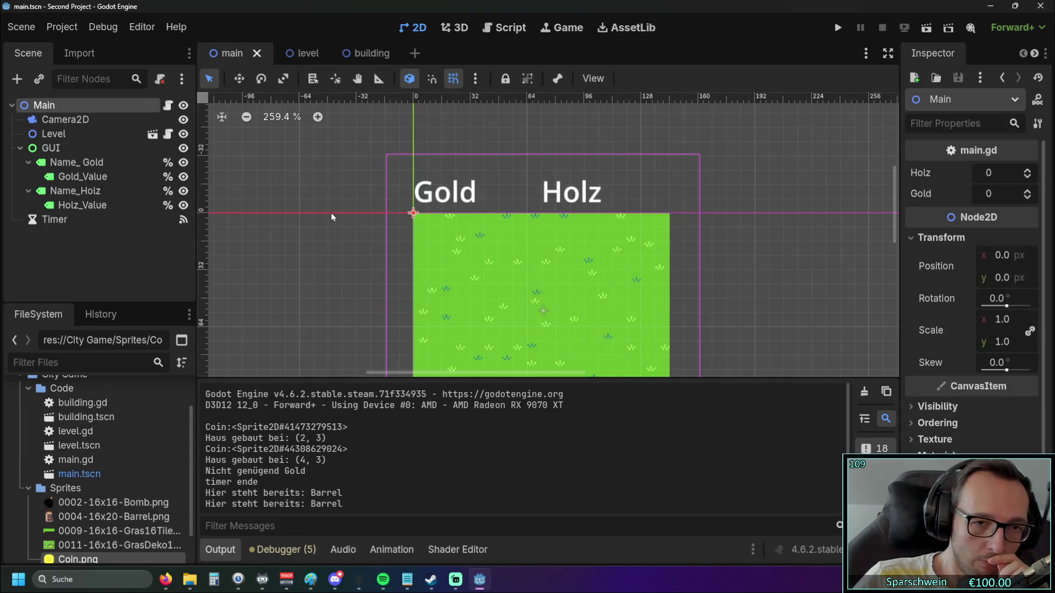
scroll(331, 213, down, 1)
click(364, 53)
Show level.gd in the Script workspace and select the building = neues_haus line.
click(504, 27)
scroll(468, 242, down, 2)
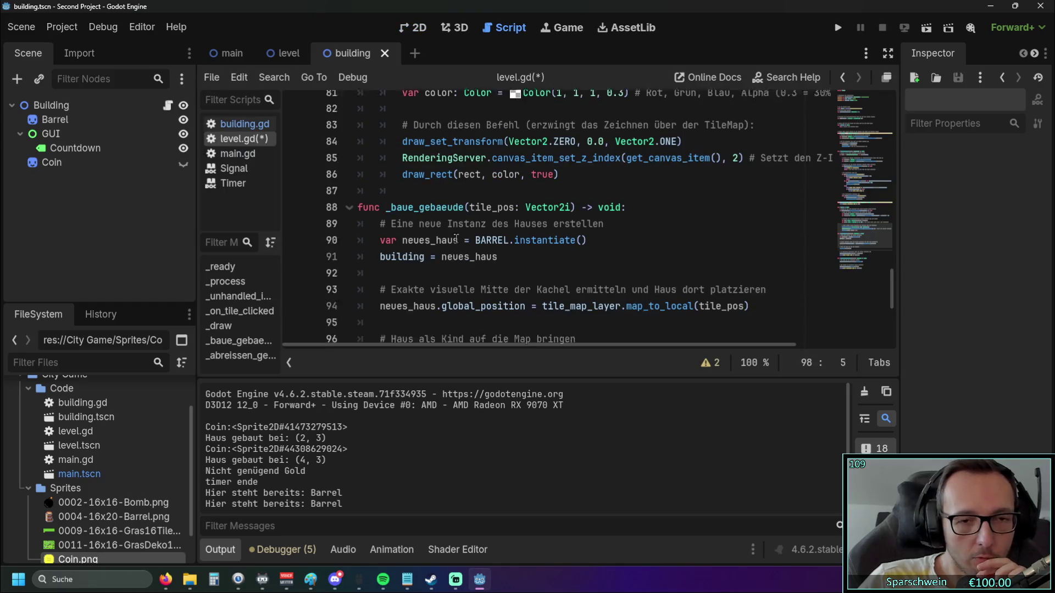
scroll(468, 242, up, 1)
scroll(468, 242, down, 1)
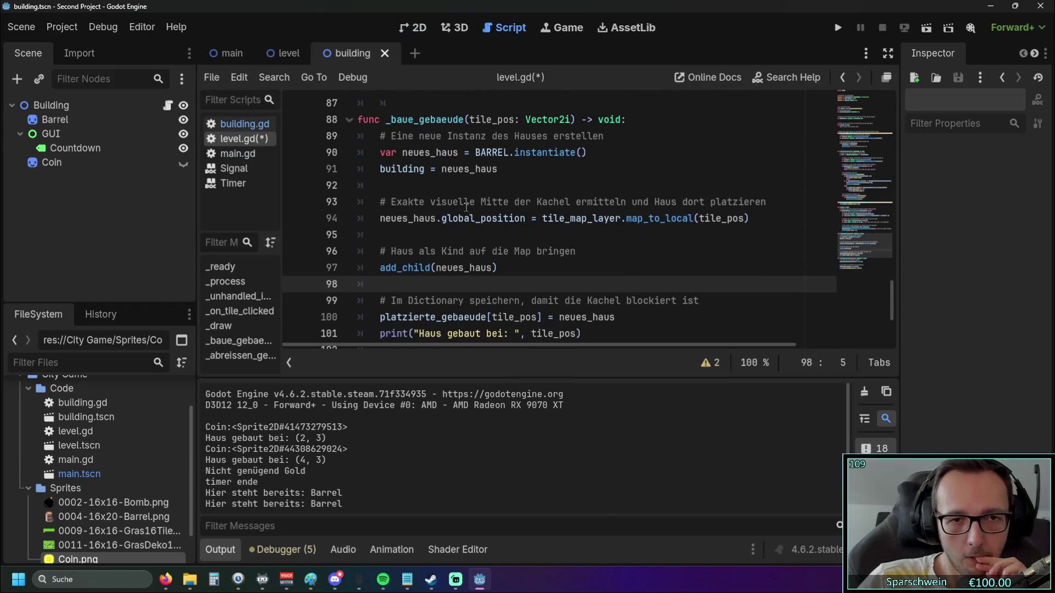
drag(380, 169, 498, 169)
click(509, 187)
scroll(503, 190, up, 1)
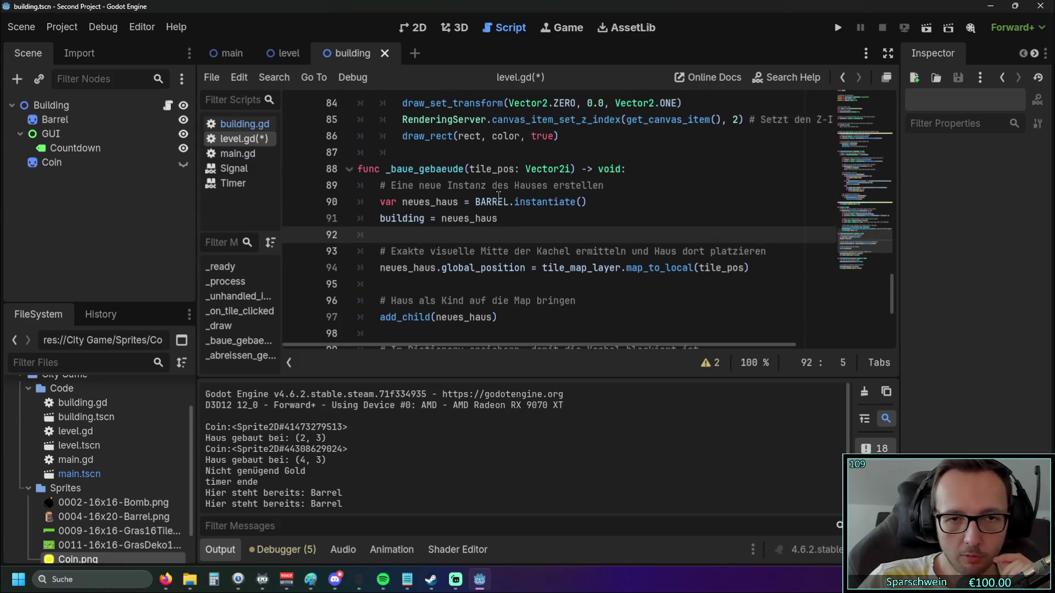
Drag the Output panel's splitter upward to show more build and click messages.
scroll(497, 192, down, 1)
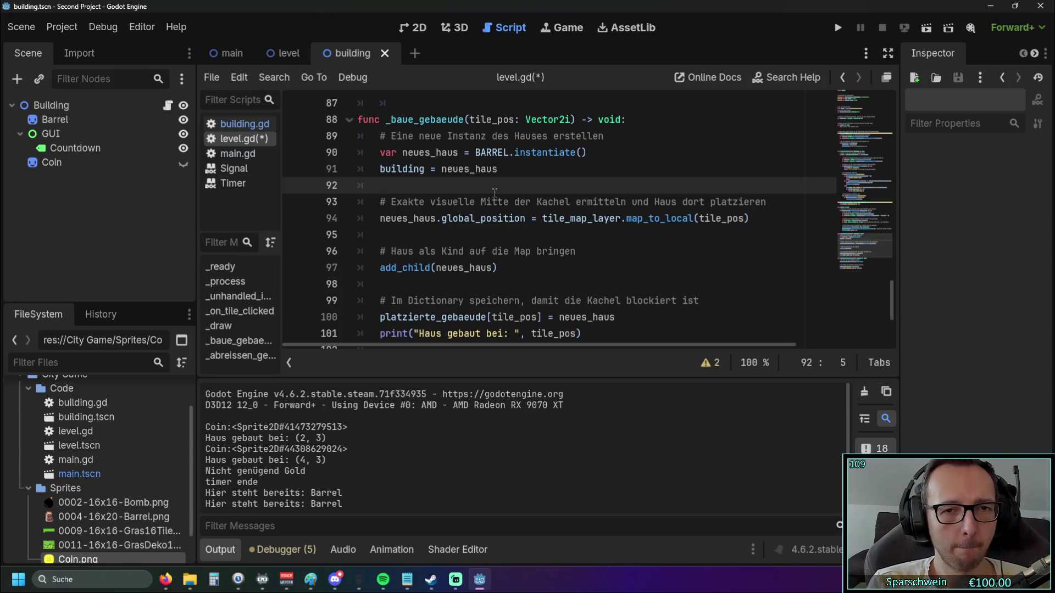
drag(549, 377, 549, 294)
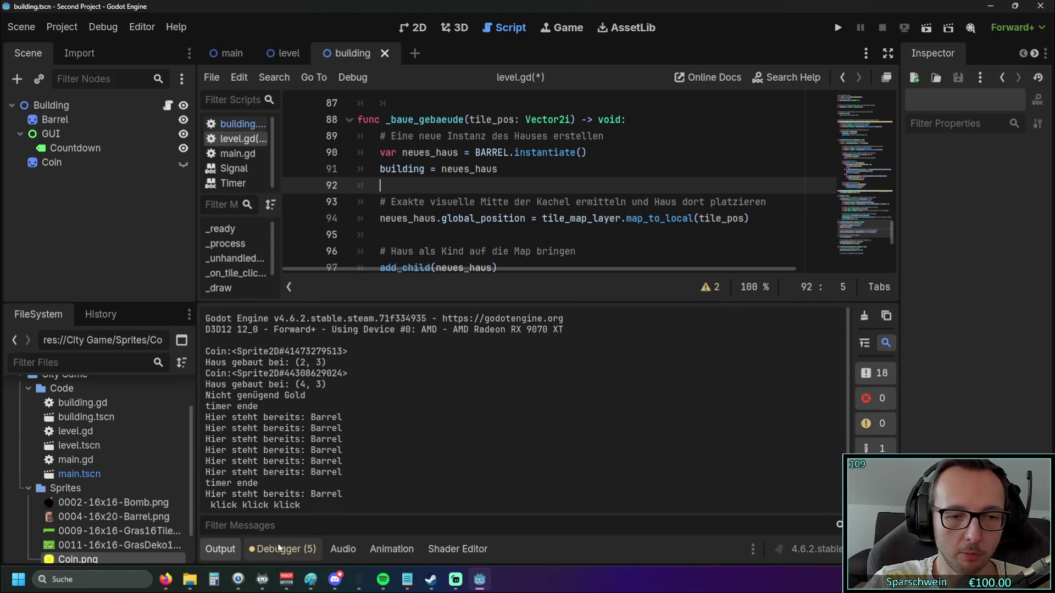
Open the Debugger's warnings list and jump to the unused data parameter warning.
click(281, 549)
click(308, 285)
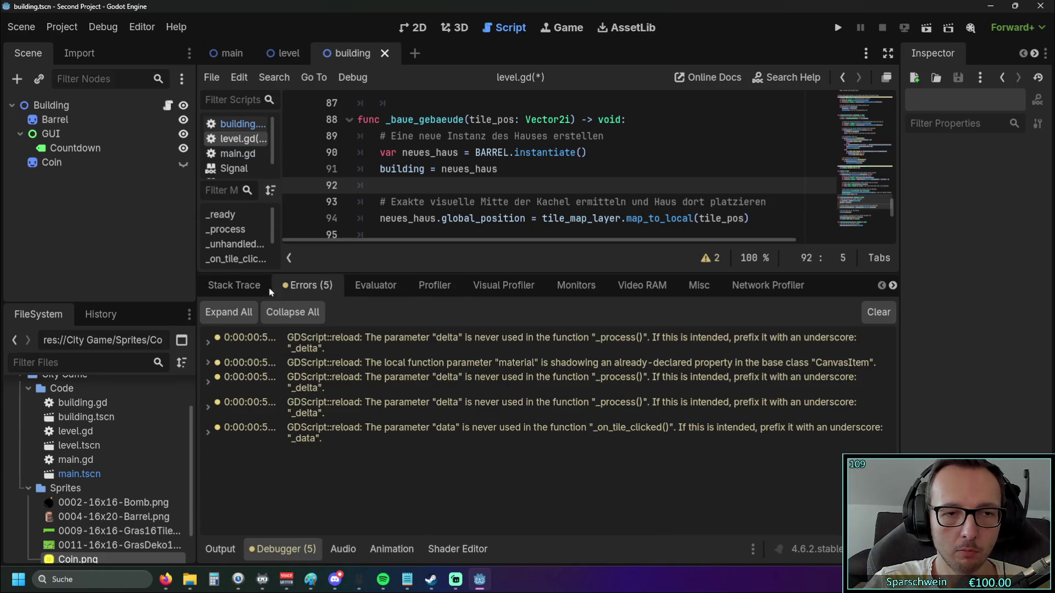
click(234, 287)
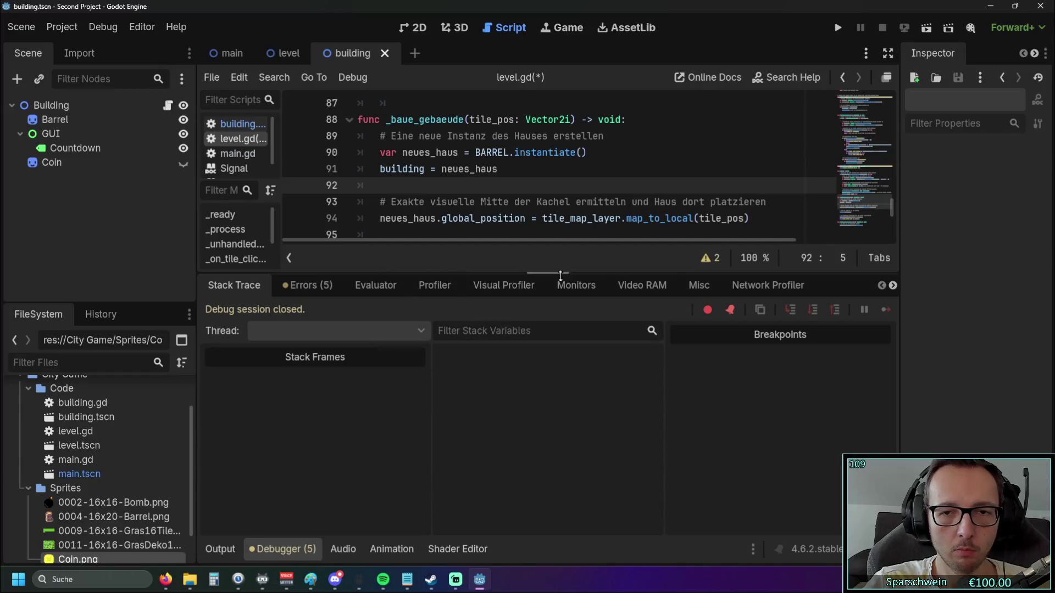
click(308, 285)
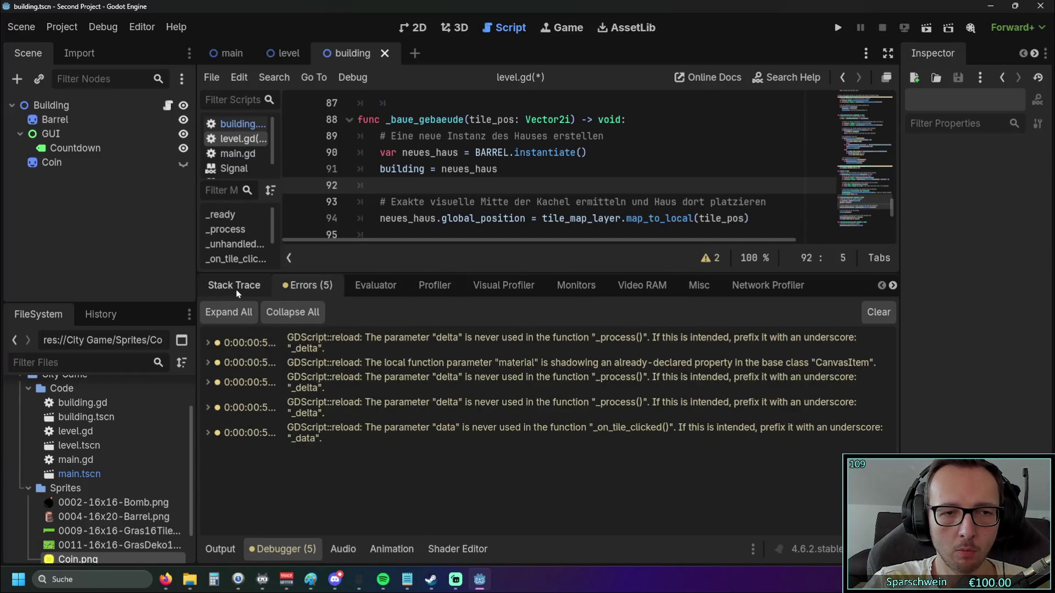
click(370, 437)
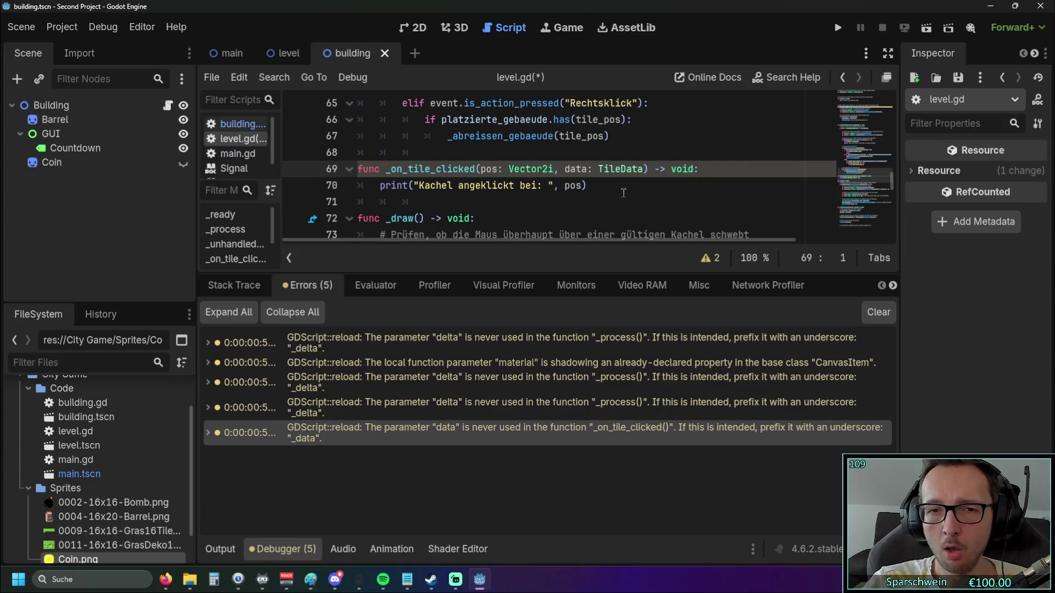
Check building.gd's unused delta warning in _process, then save and run the project.
click(394, 378)
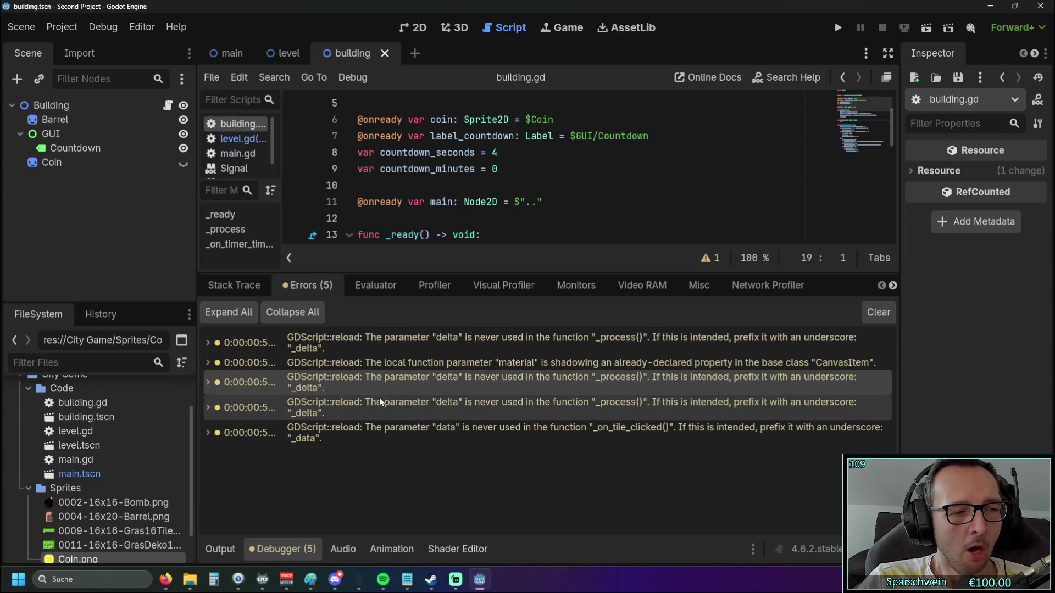
click(379, 397)
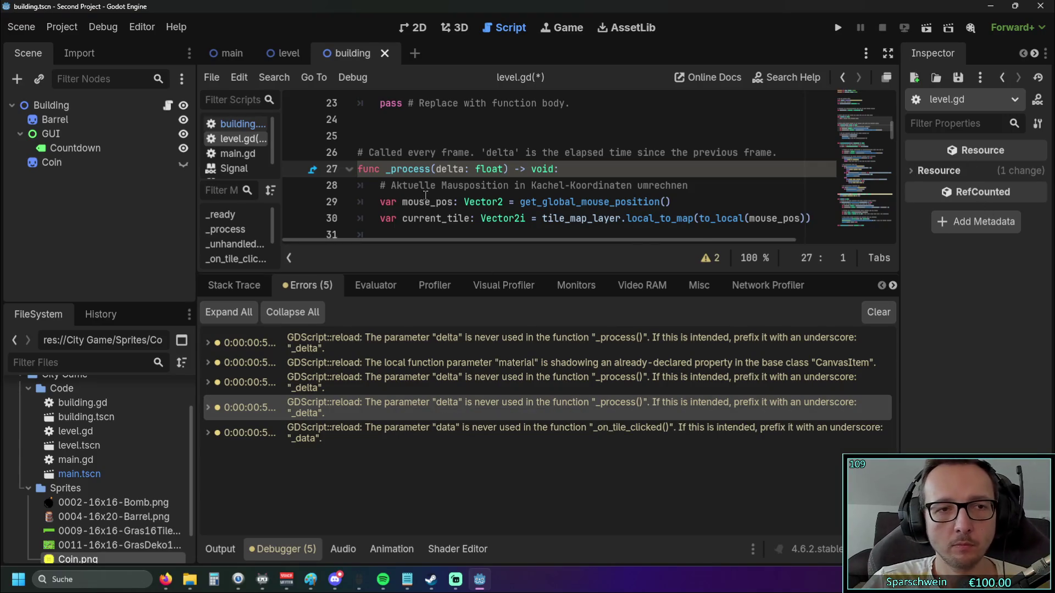
scroll(413, 192, up, 7)
click(838, 27)
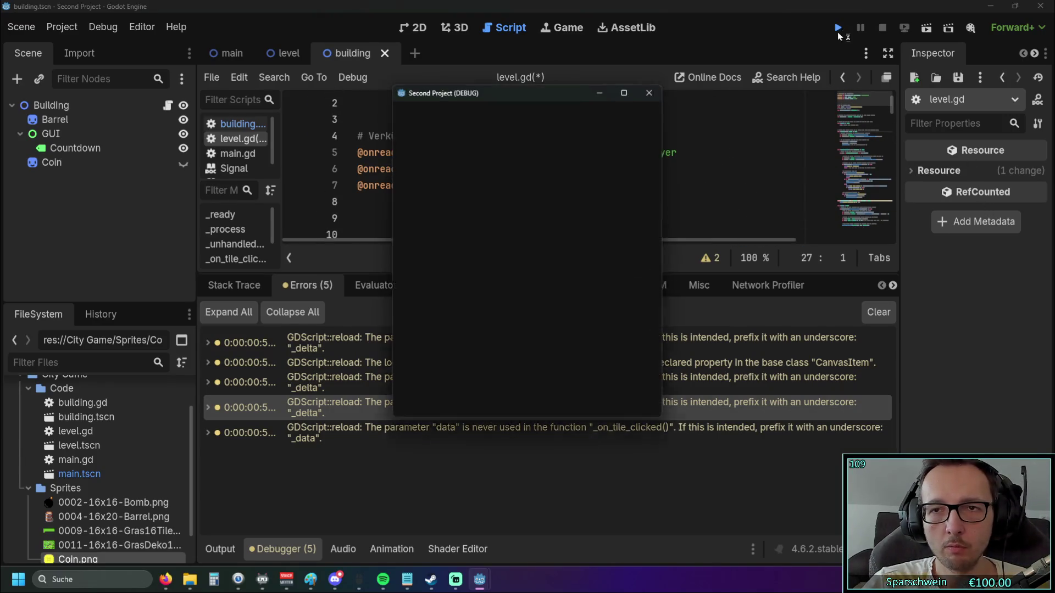
Try building on a grass tile, then check the line 69 warning in level.gd.
click(493, 286)
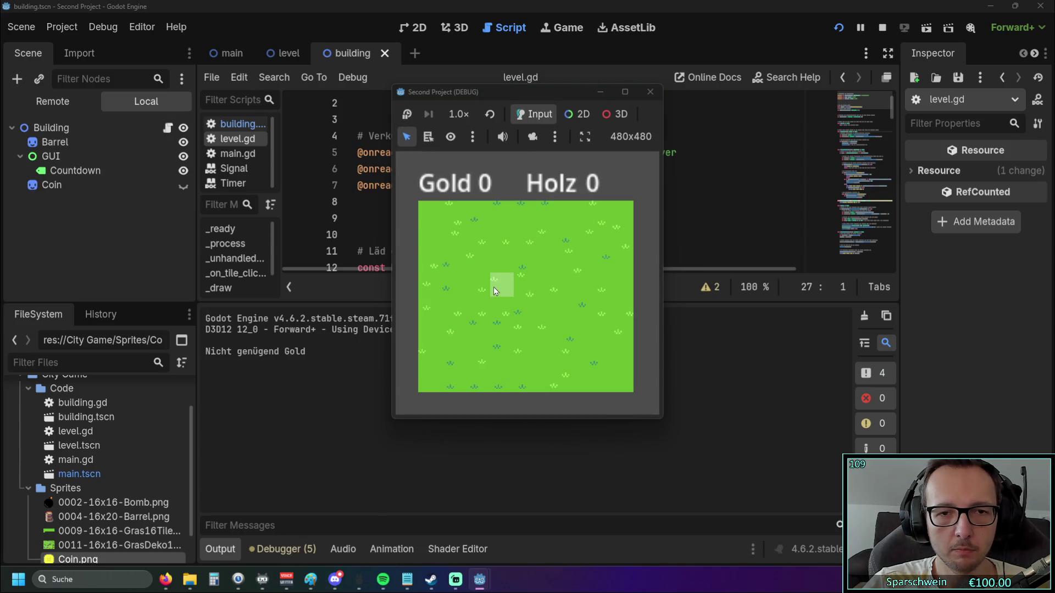
click(493, 287)
click(493, 286)
click(493, 287)
click(493, 287)
click(493, 287)
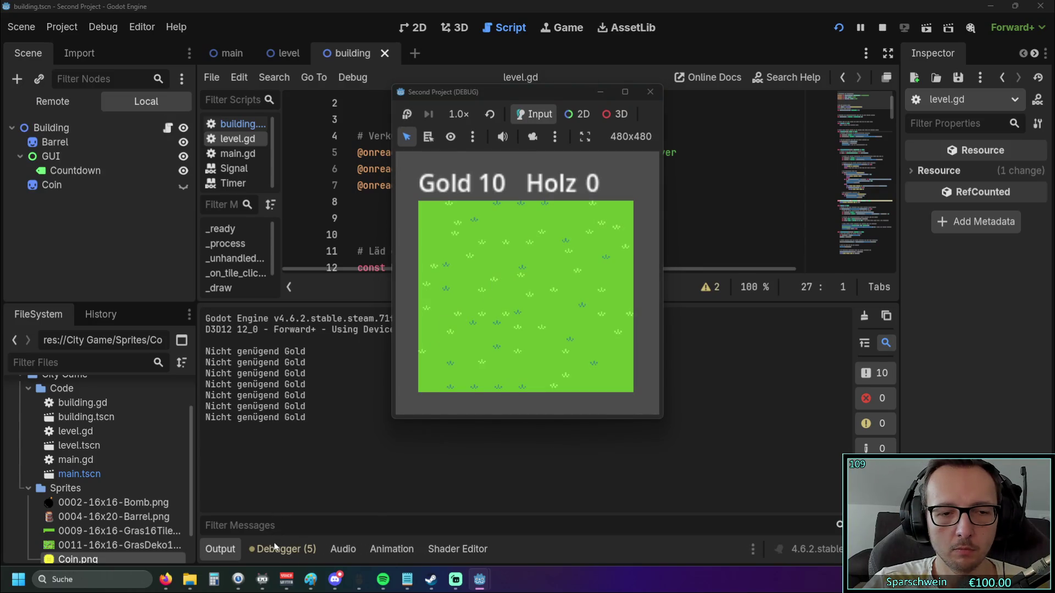
click(281, 549)
click(335, 430)
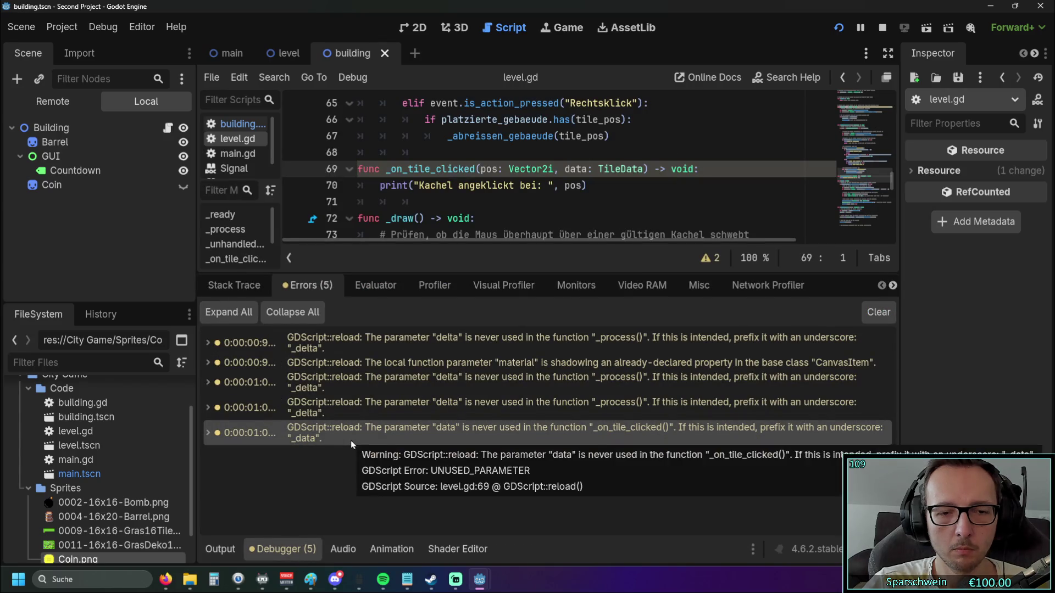
Return to the running game and place five Barrels on grass tiles.
mouse_move(489, 583)
click(539, 525)
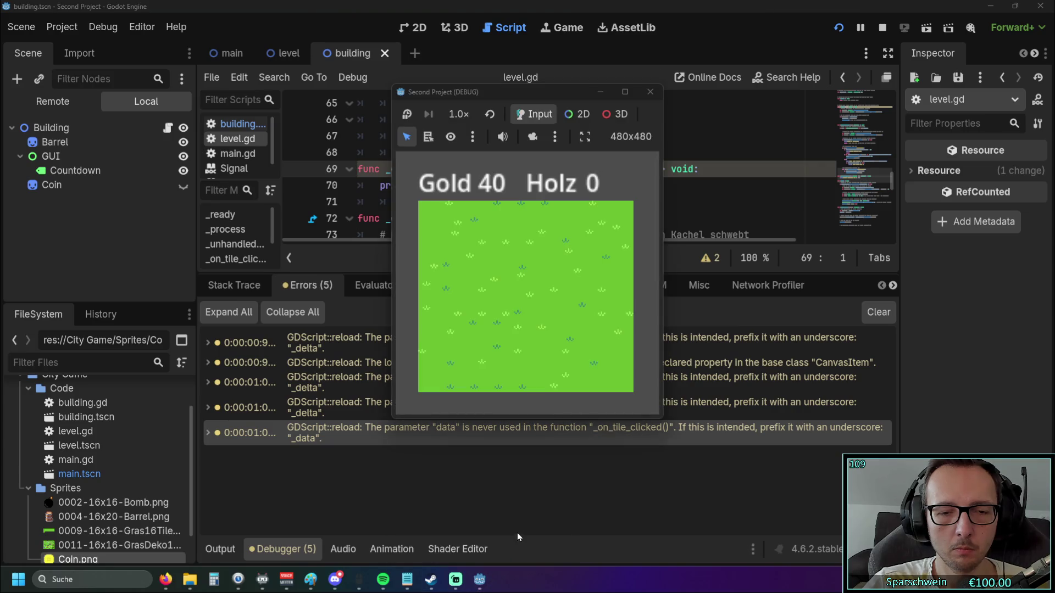
click(501, 280)
click(454, 280)
click(574, 256)
click(555, 321)
click(479, 330)
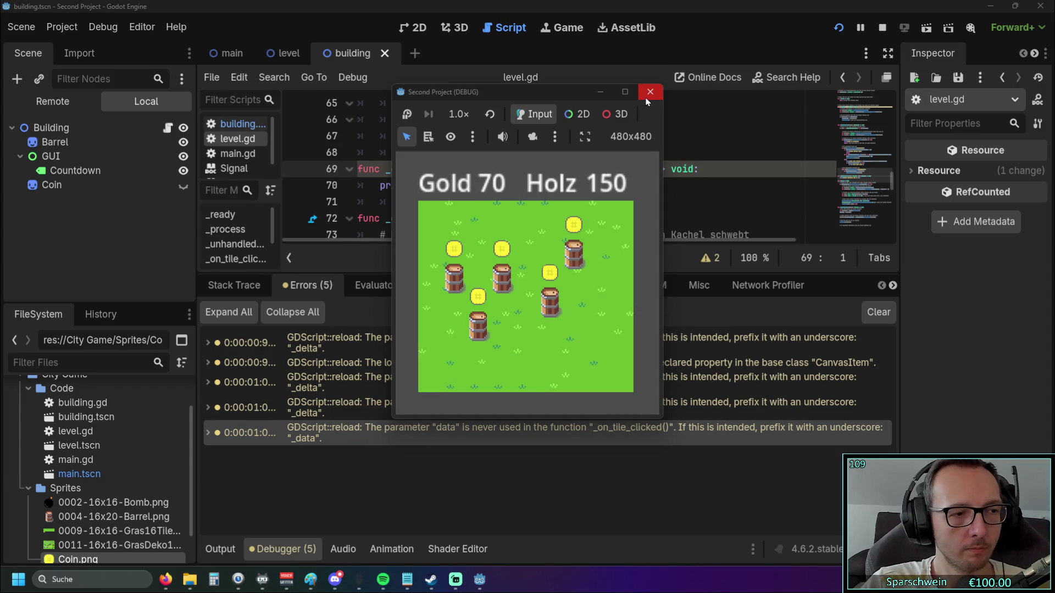
Stop the game, select the latest Output log messages, and view the script warnings list.
click(647, 100)
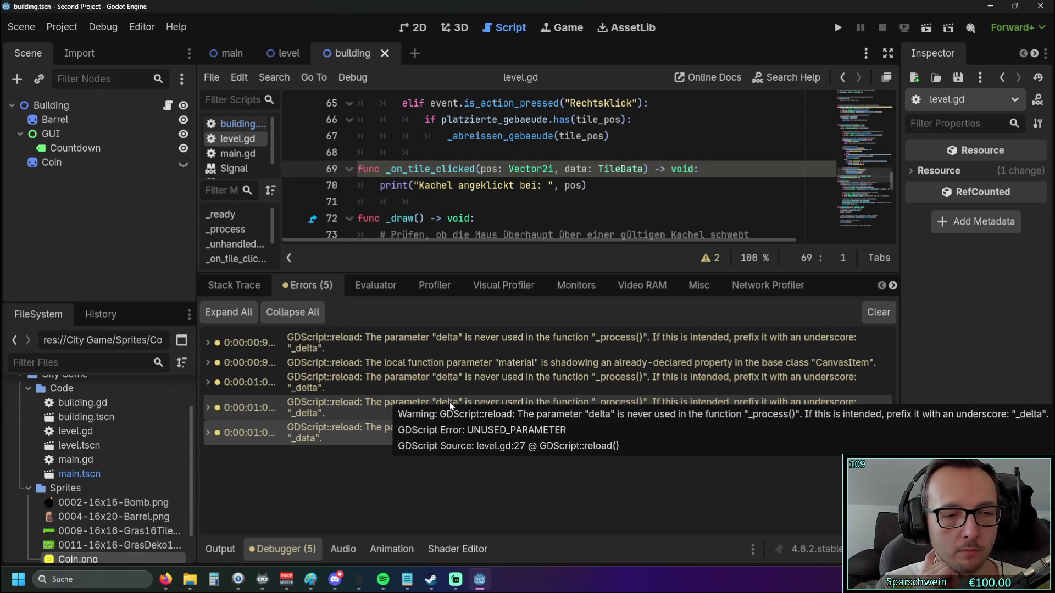
click(220, 549)
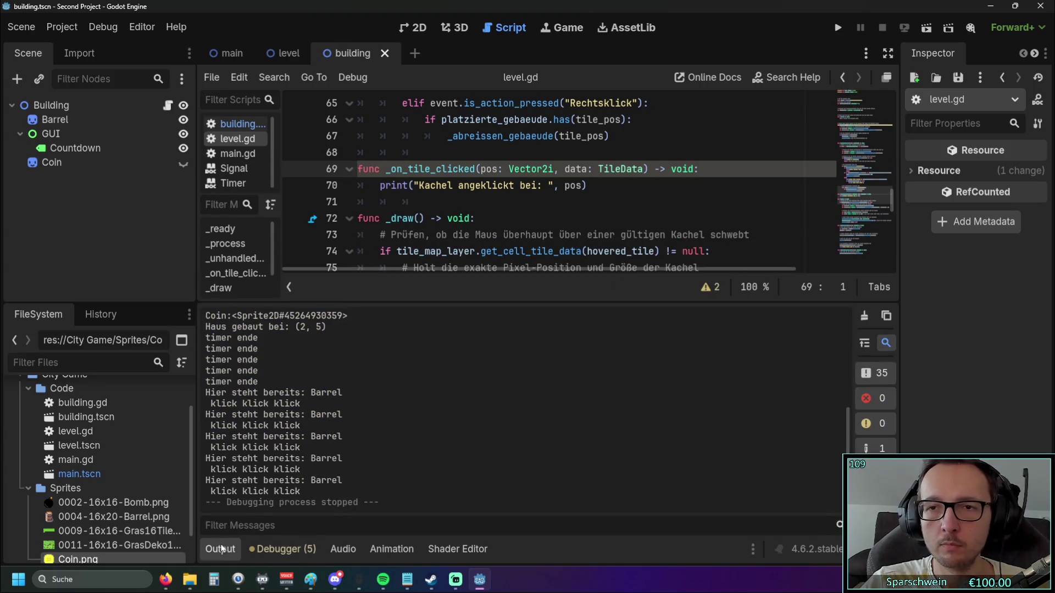
mouse_move(309, 493)
mouse_down()
mouse_move(261, 338)
mouse_move(216, 326)
mouse_up()
click(282, 549)
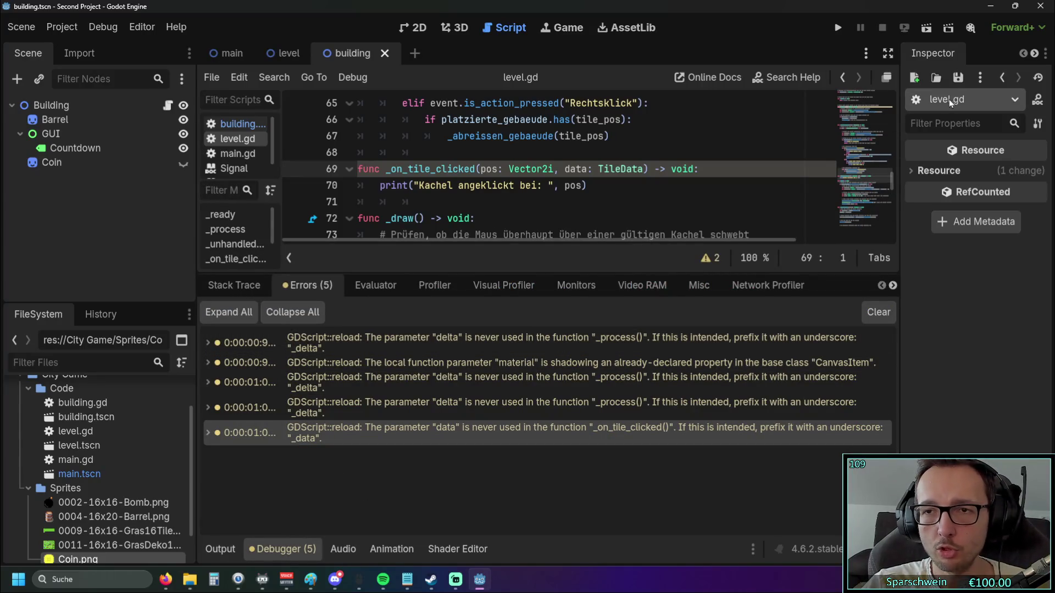
click(605, 363)
click(965, 100)
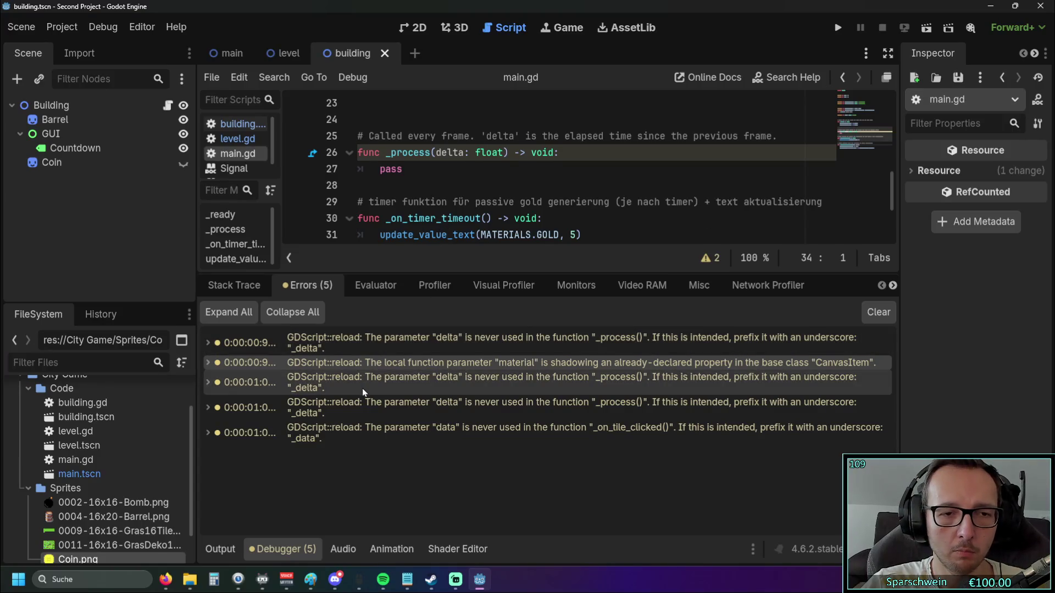
click(370, 432)
scroll(477, 196, down, 2)
click(488, 155)
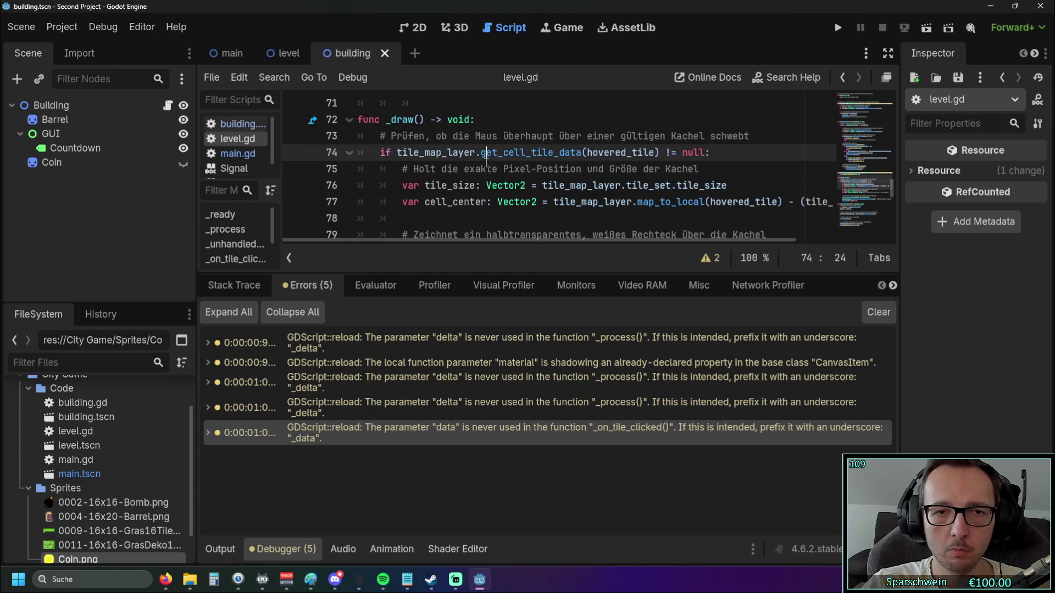
key(Down)
key(Down)
key(Down)
click(94, 159)
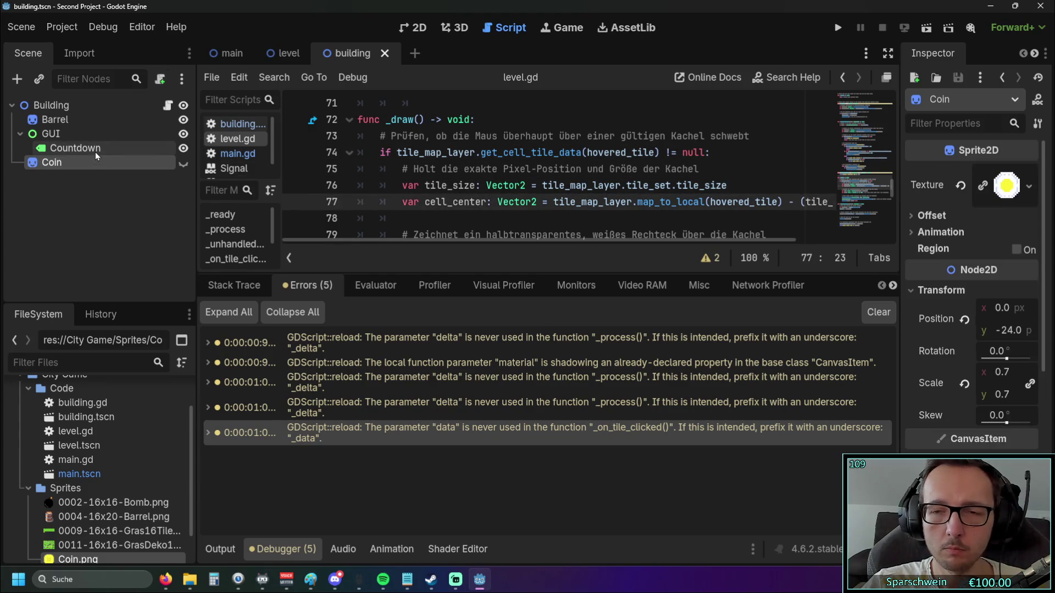
click(97, 139)
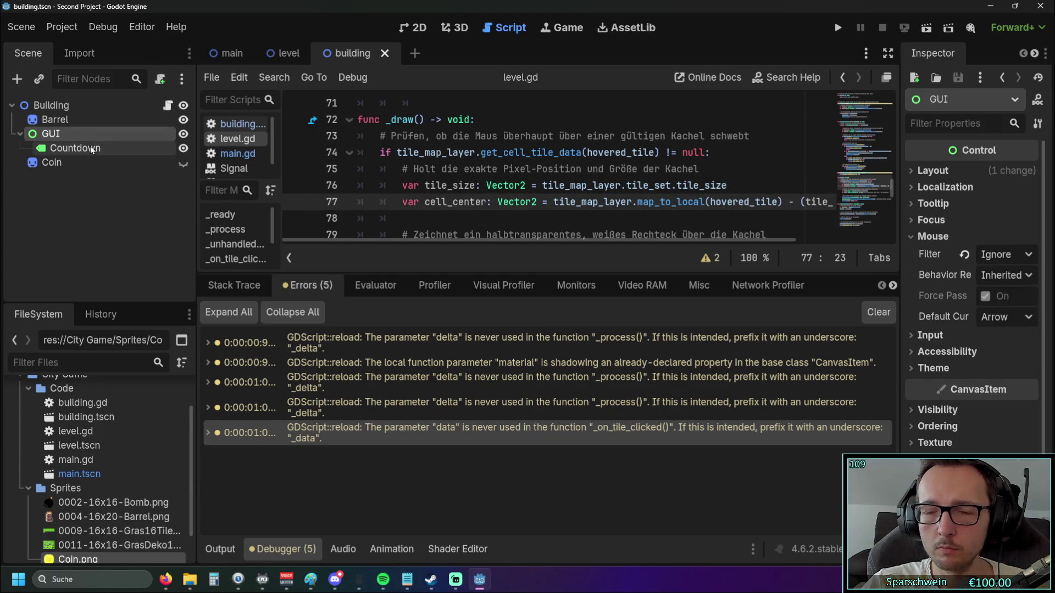
click(79, 104)
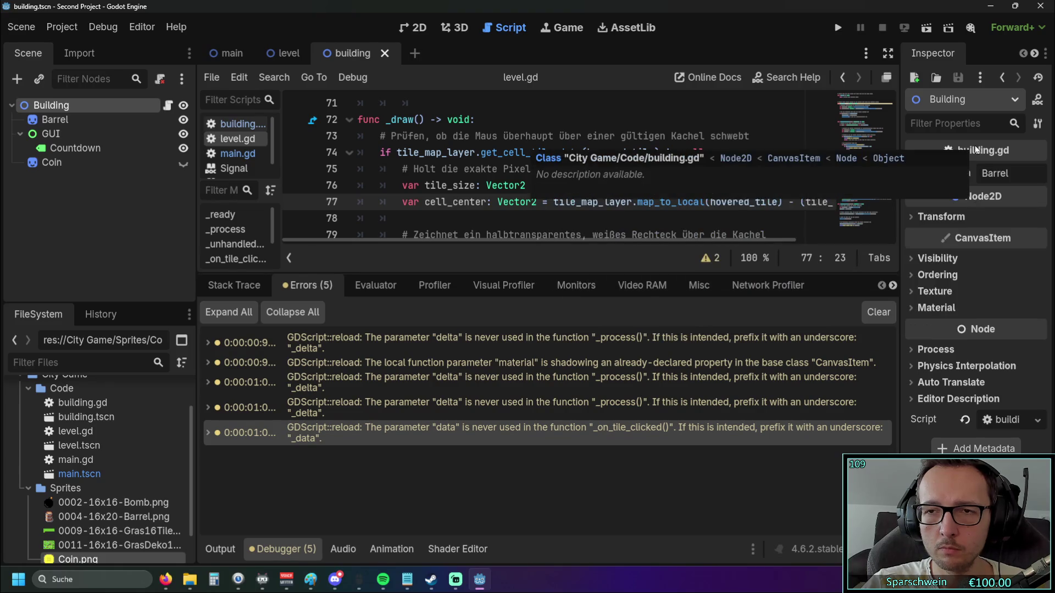
click(343, 550)
click(282, 550)
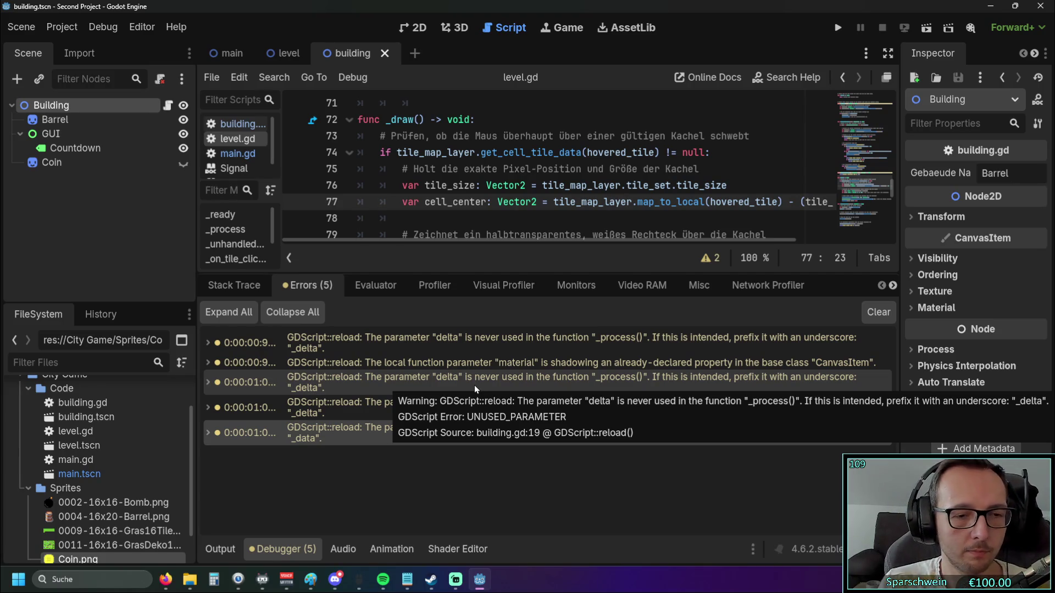
click(350, 433)
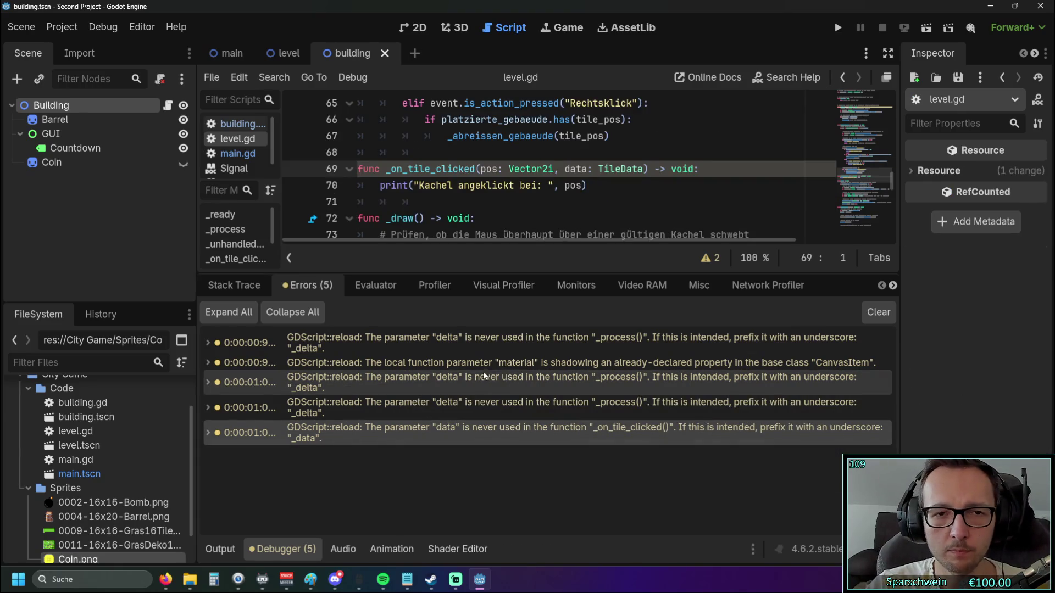
scroll(505, 182, up, 3)
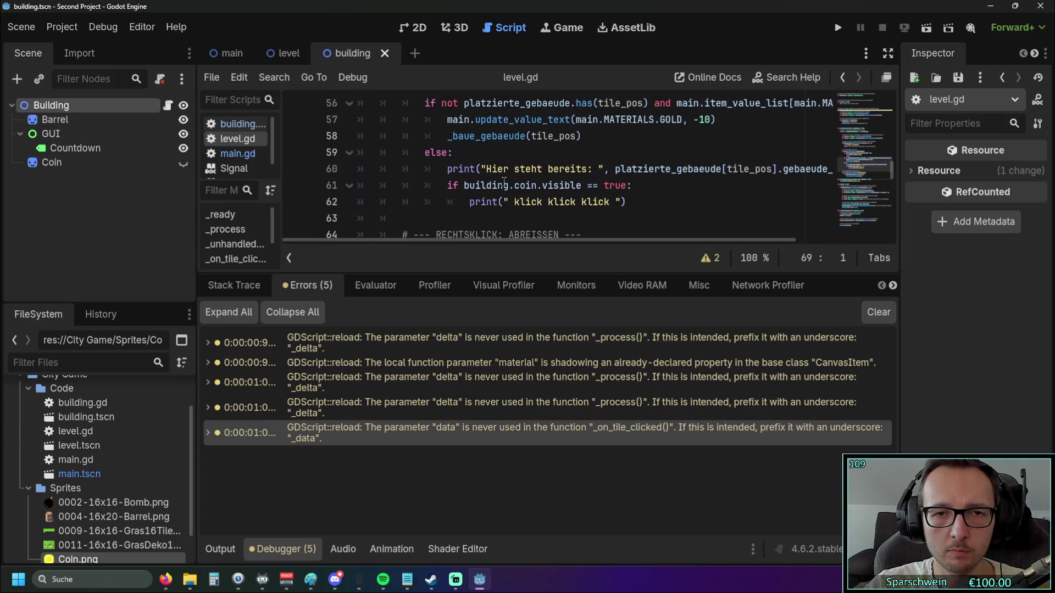
scroll(545, 186, up, 1)
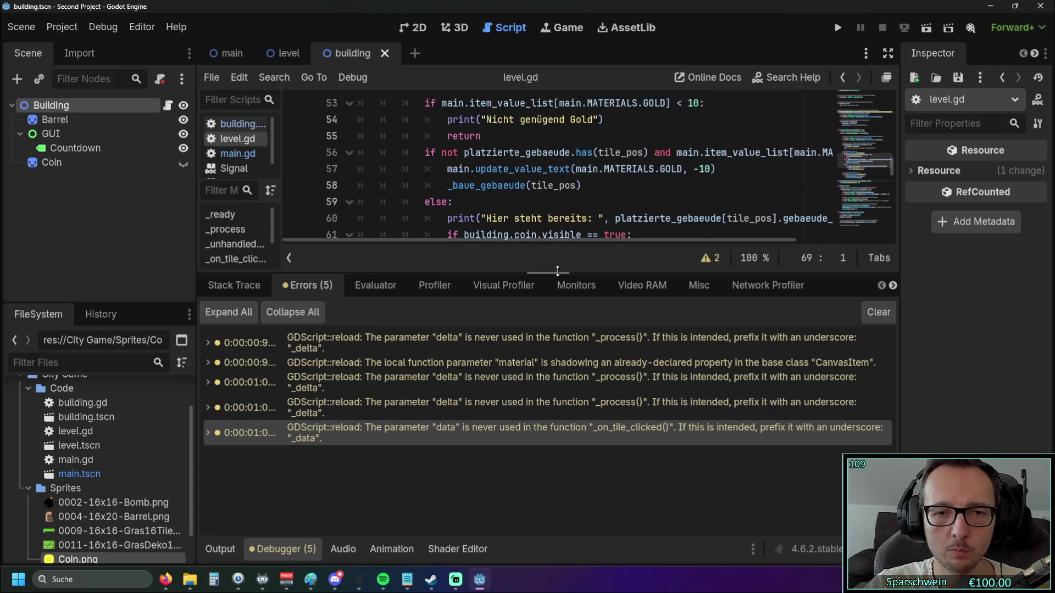
Enlarge the code area and cycle through the debugger tabs to the Stack Trace.
drag(557, 271, 557, 363)
click(375, 379)
click(430, 380)
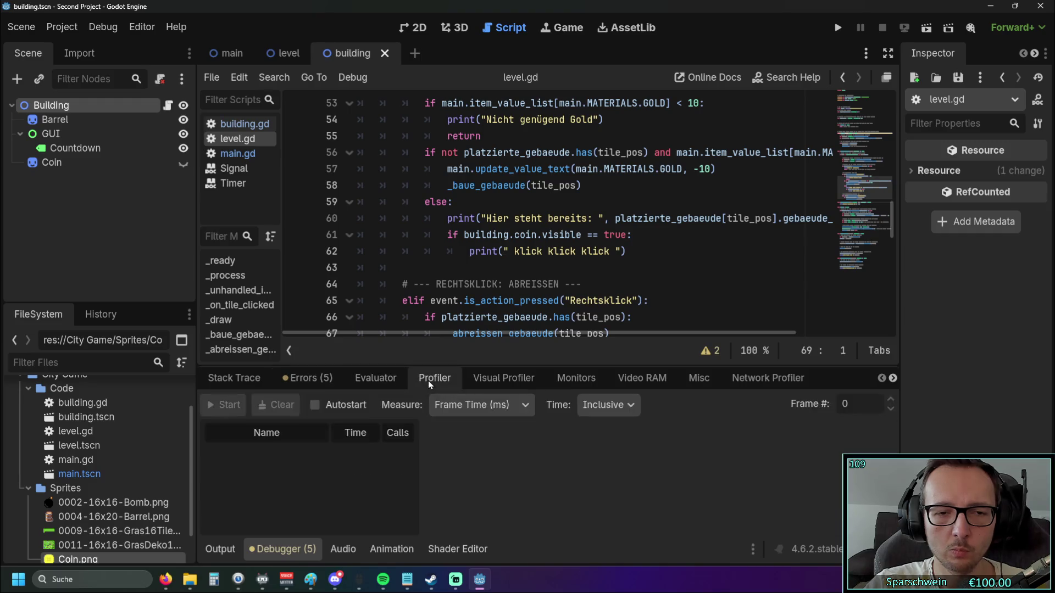
click(487, 381)
click(558, 381)
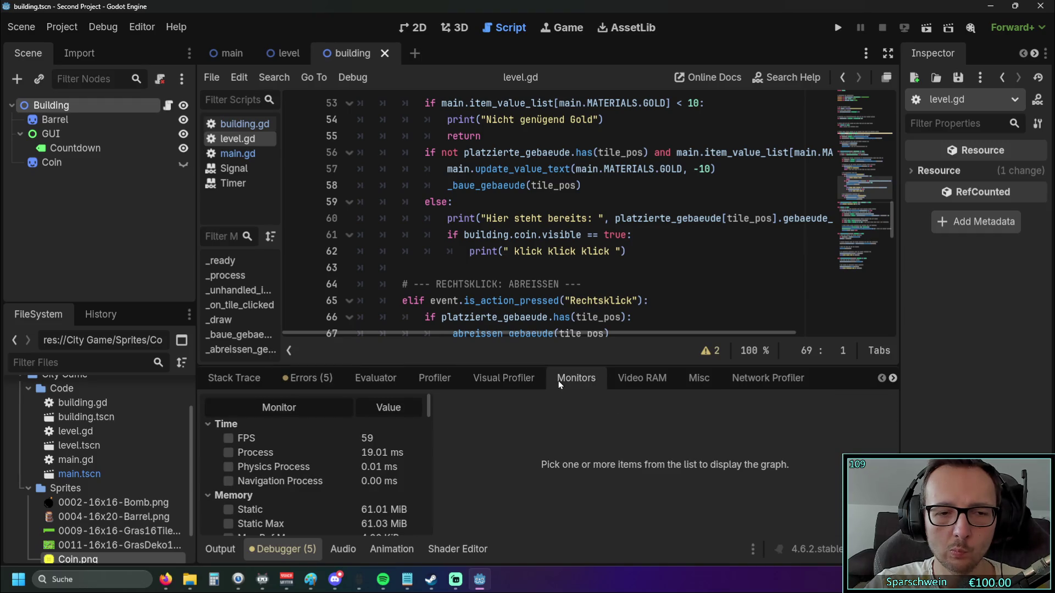
click(641, 379)
click(688, 381)
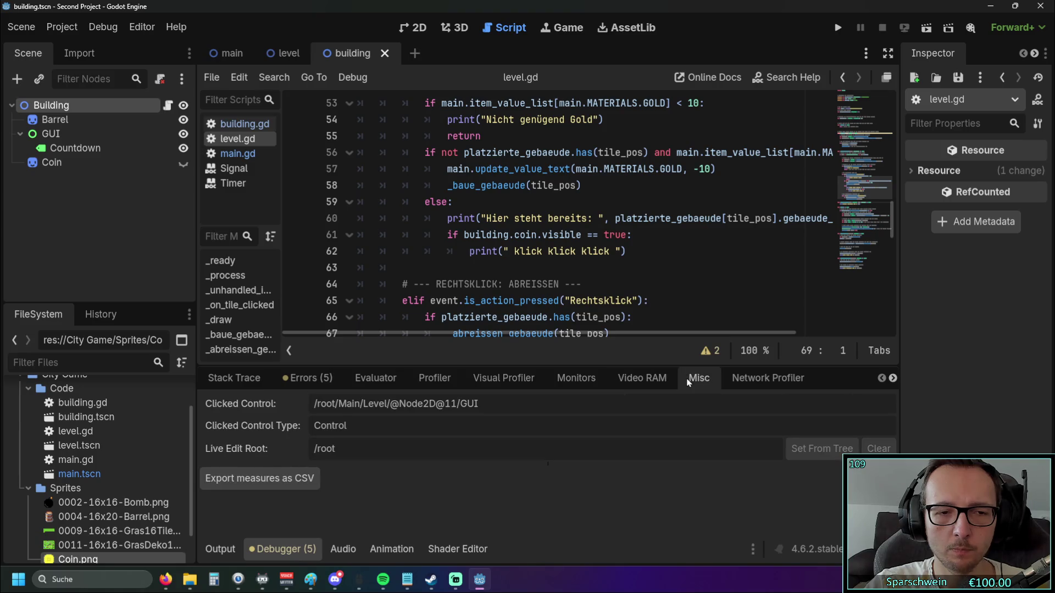
click(736, 379)
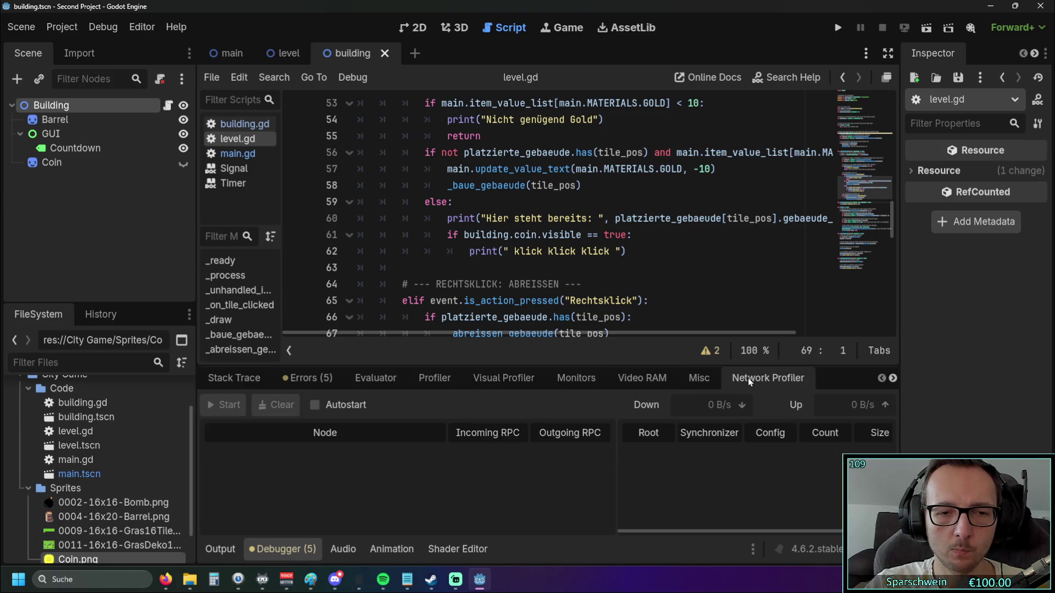
click(251, 375)
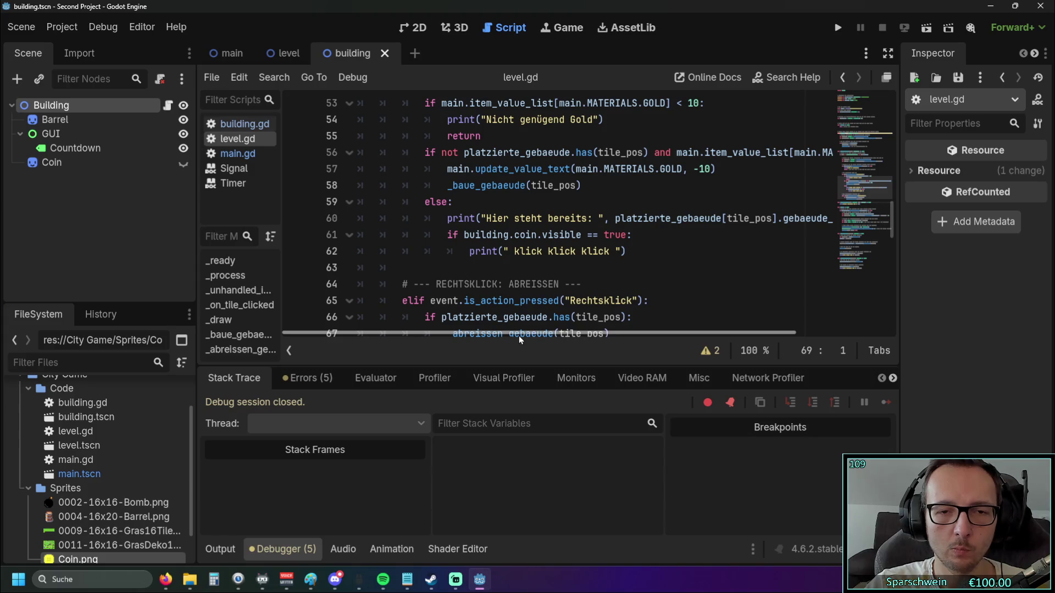
Change line 61's check to building.coin.visibl and run the game.
scroll(522, 319, down, 2)
scroll(576, 236, up, 2)
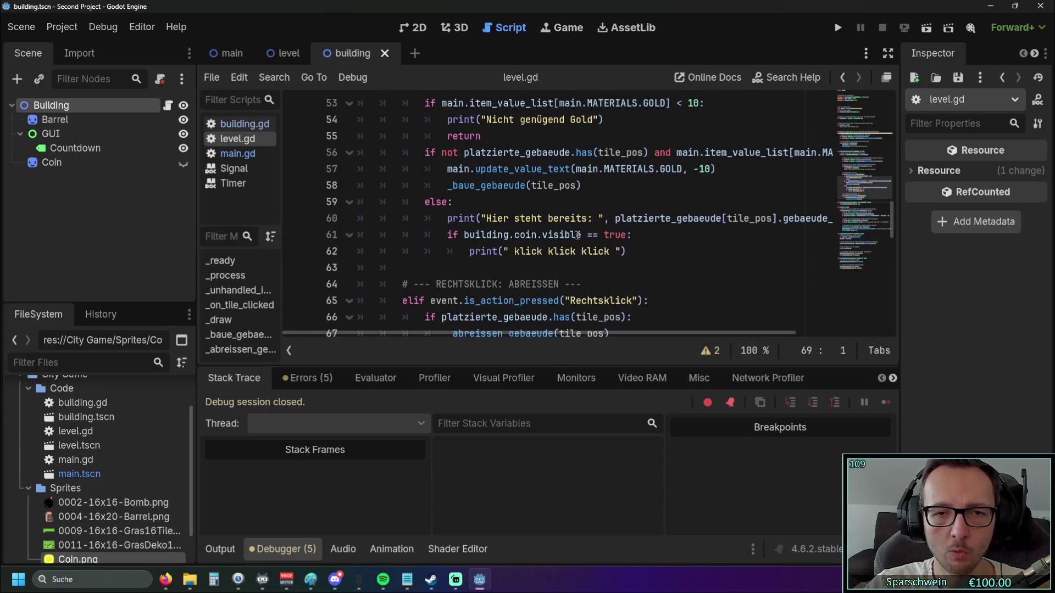
click(578, 235)
key(BackSpace)
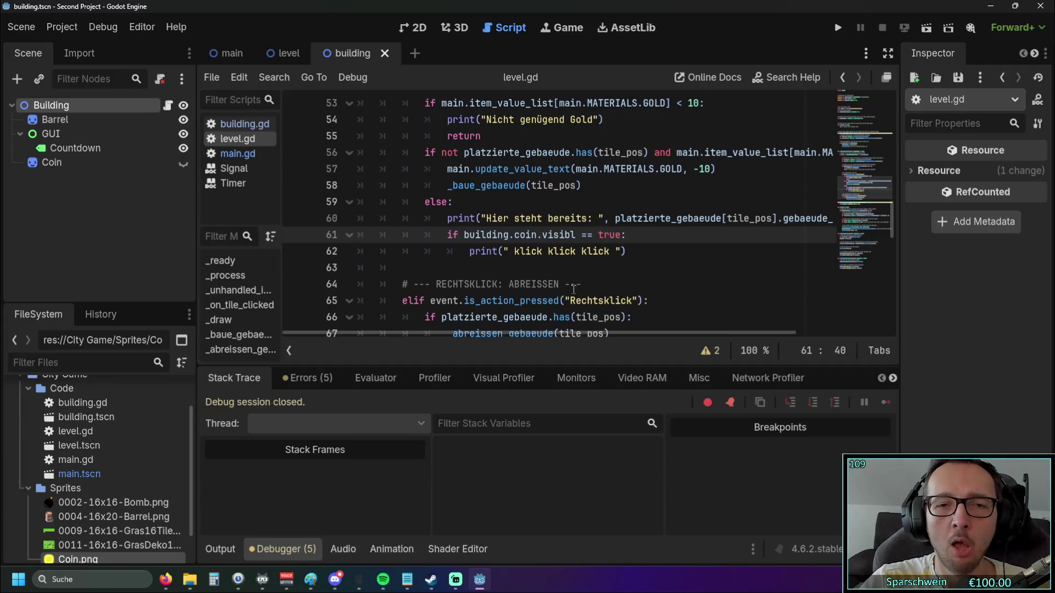
click(839, 26)
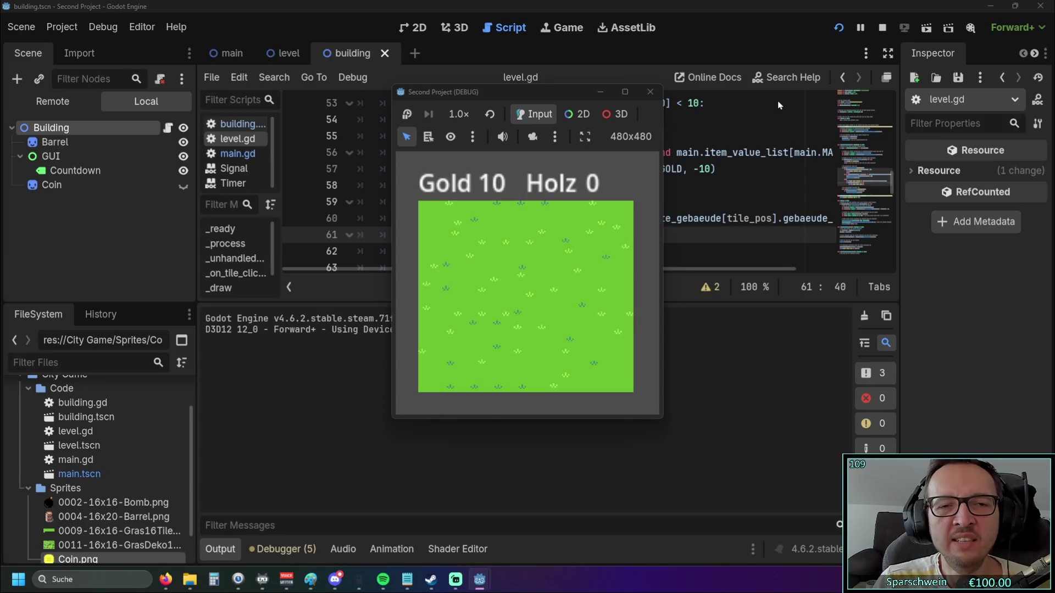
Build a Barrel on a grass tile, click it, and show the resulting errors list.
click(502, 271)
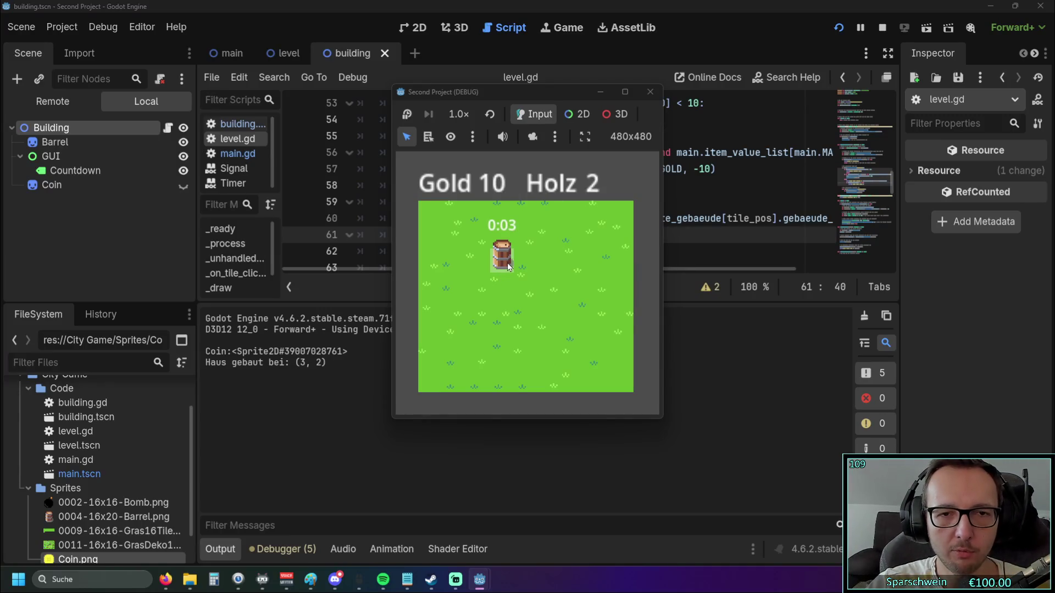
click(509, 266)
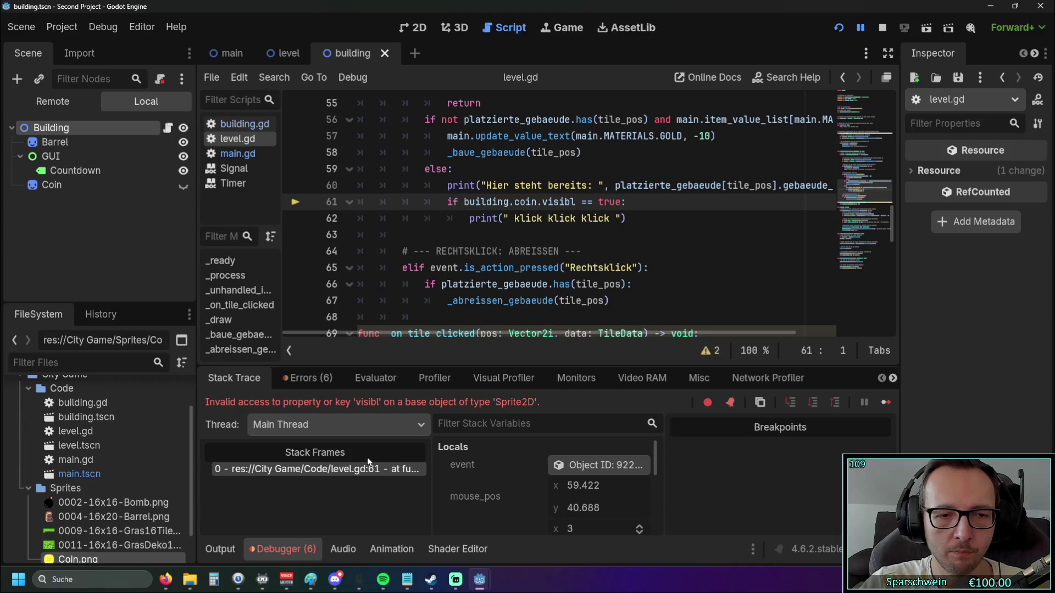
click(309, 378)
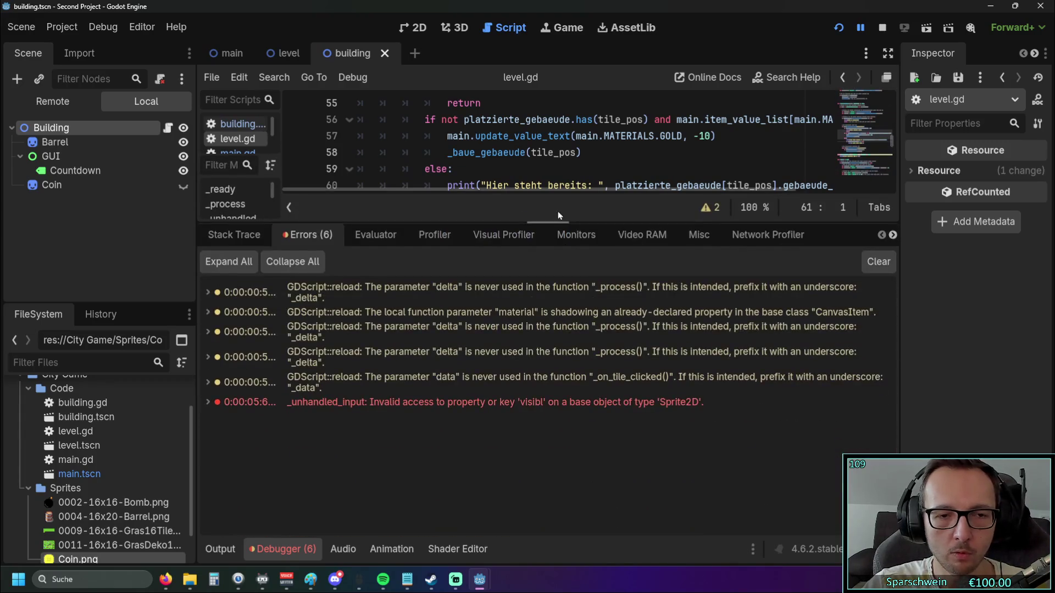
Locate the invalid 'visibl' access on level.gd line 61 and inspect the stack trace locals.
click(939, 100)
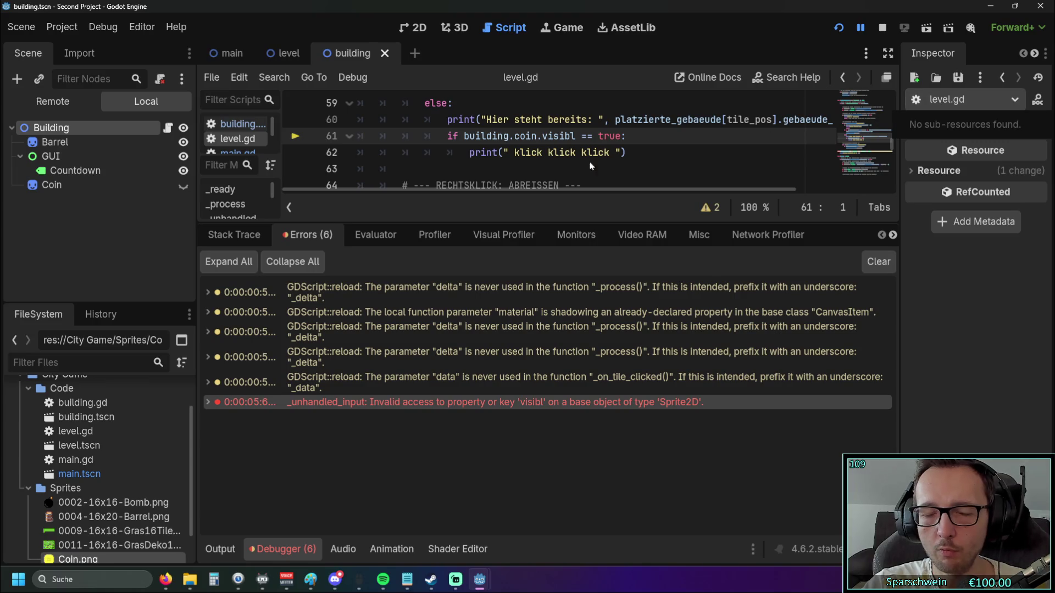
click(578, 149)
click(573, 136)
scroll(568, 174, down, 2)
scroll(577, 172, up, 2)
key(Right)
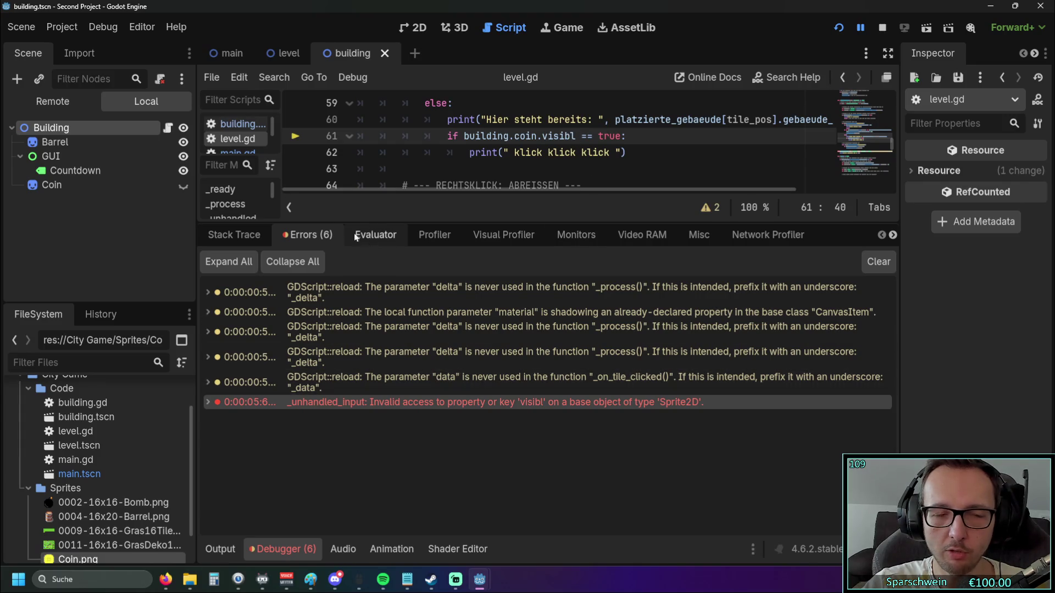
click(236, 235)
scroll(585, 430, down, 2)
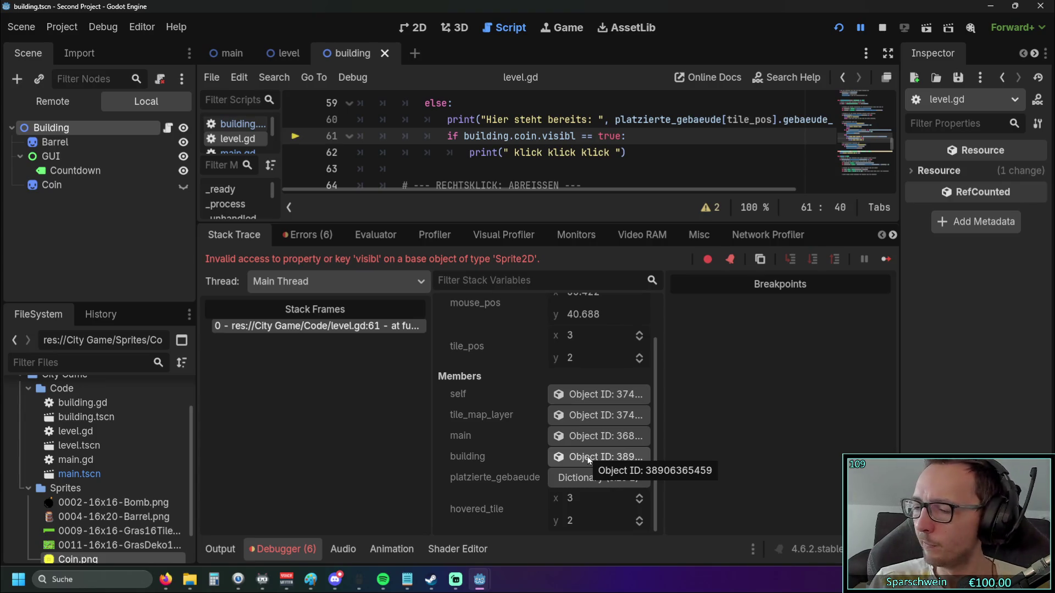
Restore 'visible' on line 61 and restart the game.
click(573, 137)
click(576, 136)
text(e)
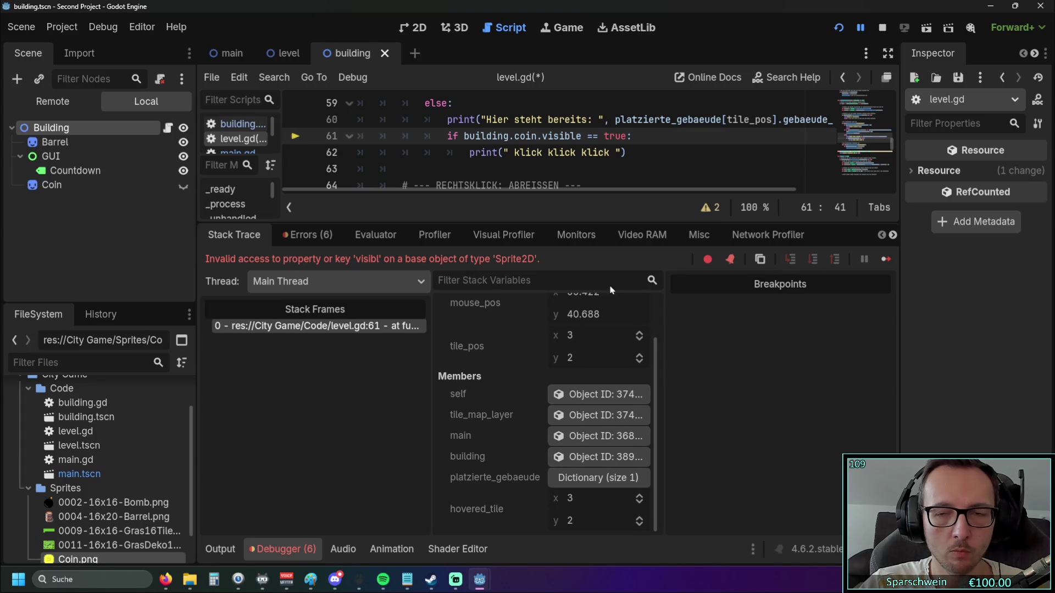
click(841, 30)
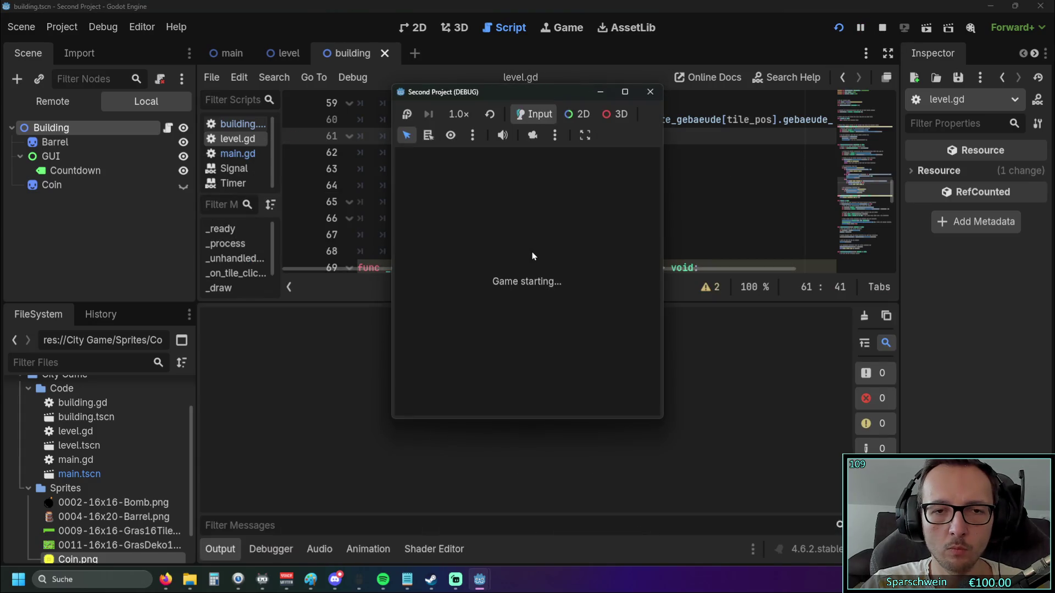
Try building without enough gold, then build a Barrel on tile (4, 3).
click(487, 281)
click(486, 282)
click(523, 285)
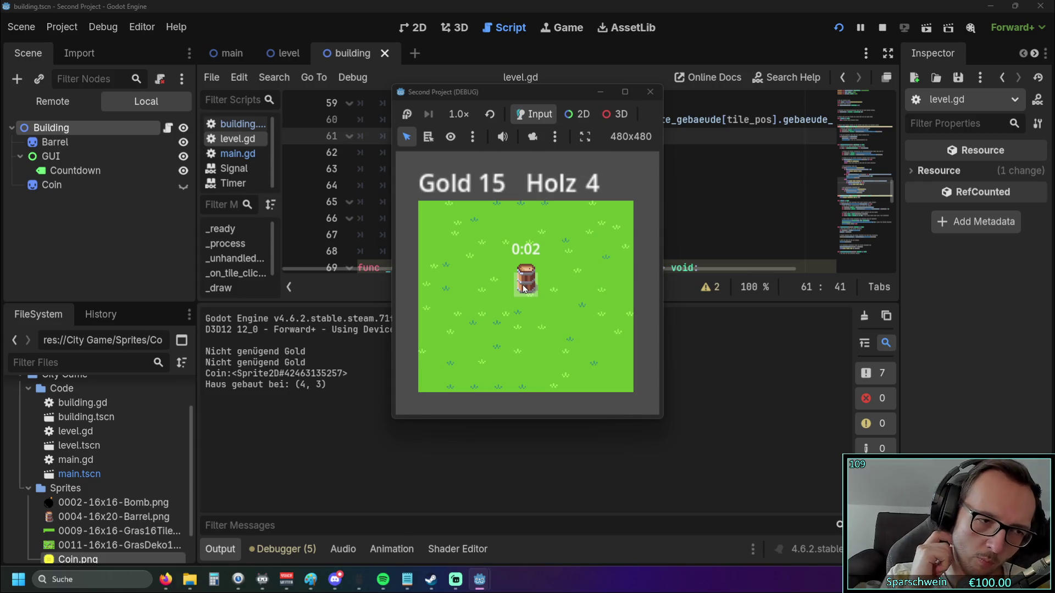
Click the barrel five times to print 'klick klick klick', then stop the game.
click(525, 288)
click(525, 288)
click(524, 289)
click(525, 289)
click(525, 289)
click(524, 288)
click(525, 288)
click(525, 288)
click(650, 92)
scroll(543, 226, down, 1)
scroll(543, 226, up, 1)
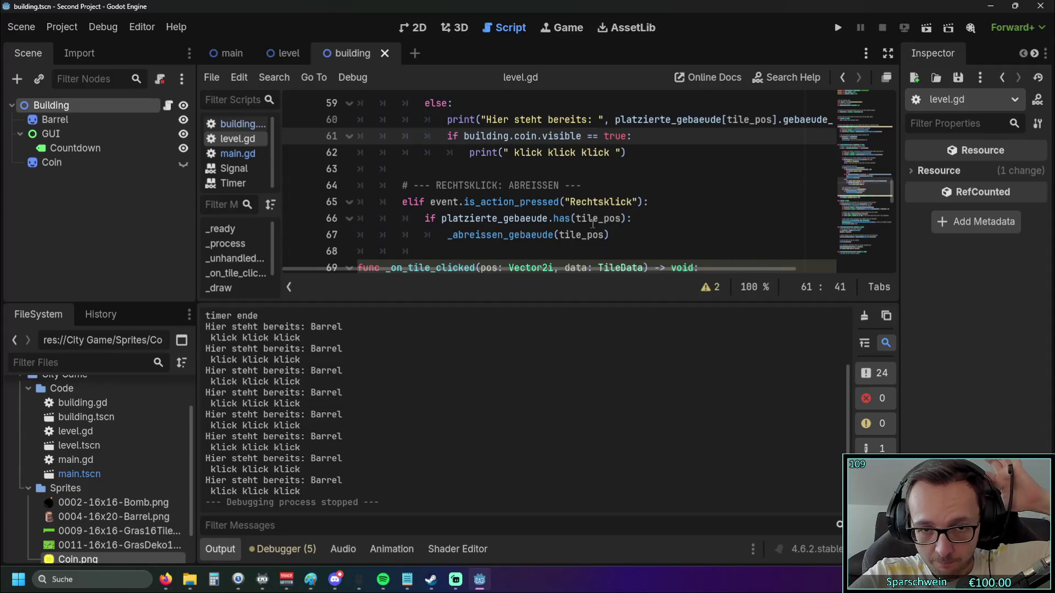
Enlarge the script editor and scroll through level.gd's 'Hier steht bereits' and coin-click code.
drag(571, 302, 569, 378)
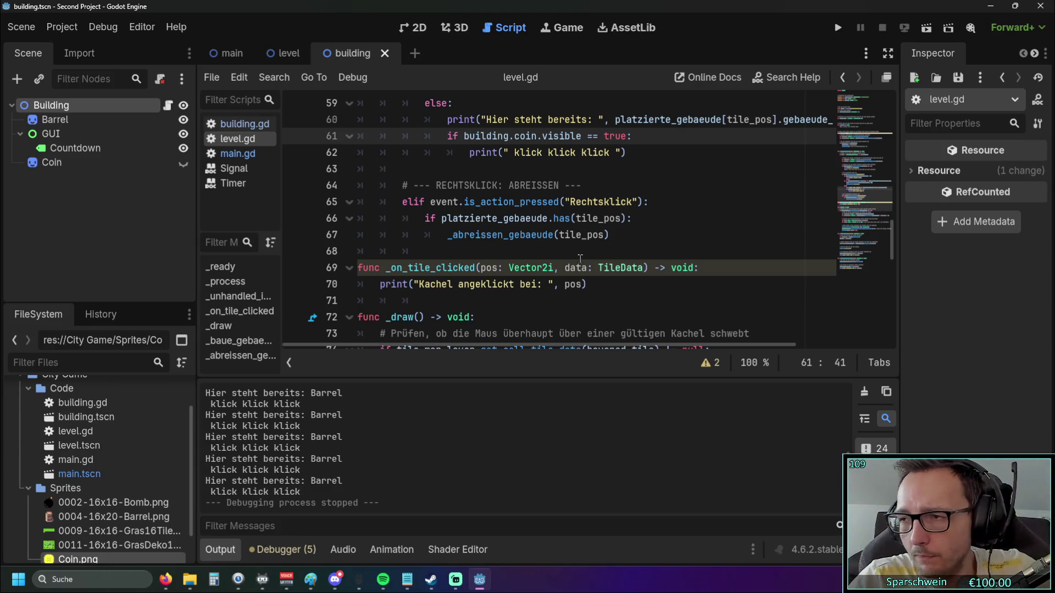
scroll(512, 193, down, 10)
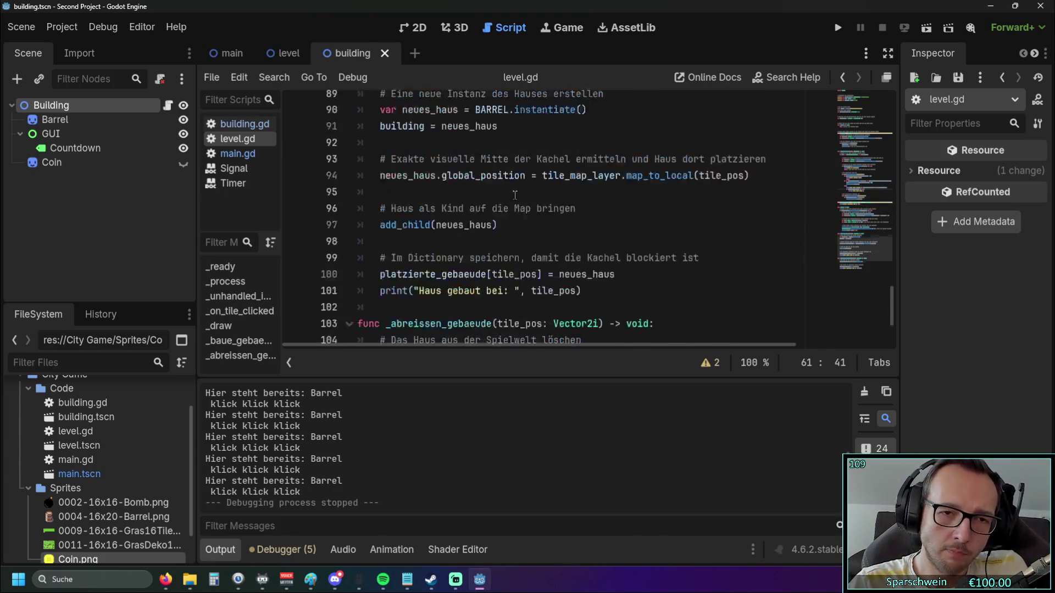
scroll(513, 193, down, 3)
scroll(537, 202, up, 8)
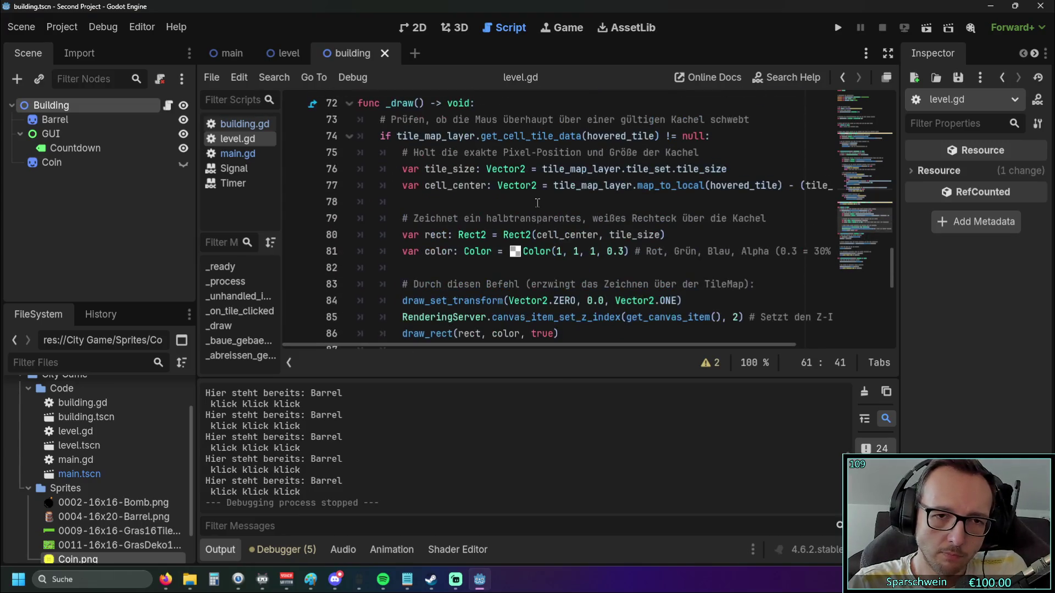
scroll(538, 202, up, 3)
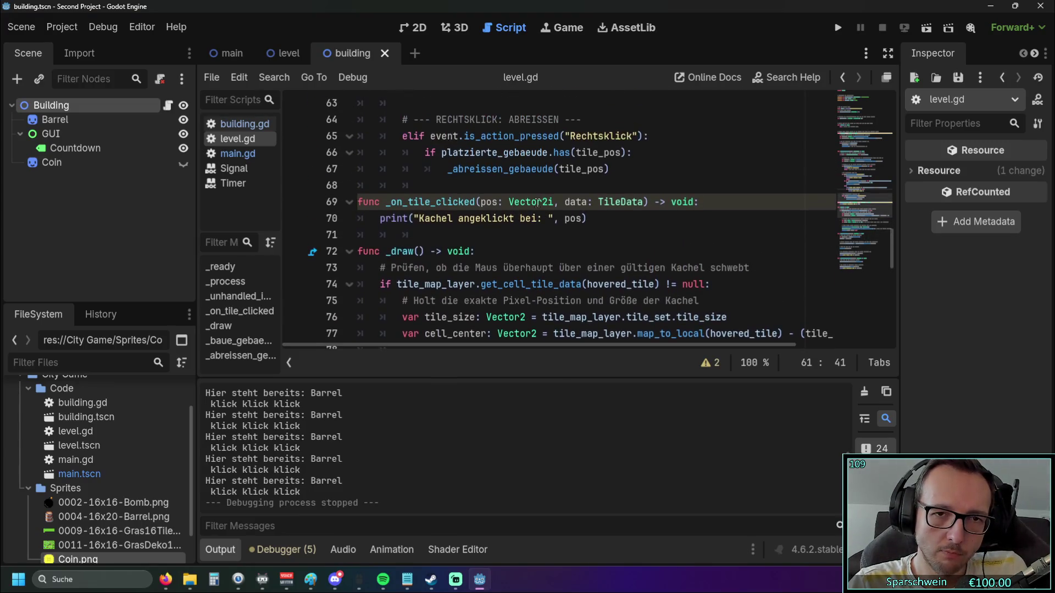
scroll(538, 203, up, 1)
scroll(537, 202, up, 1)
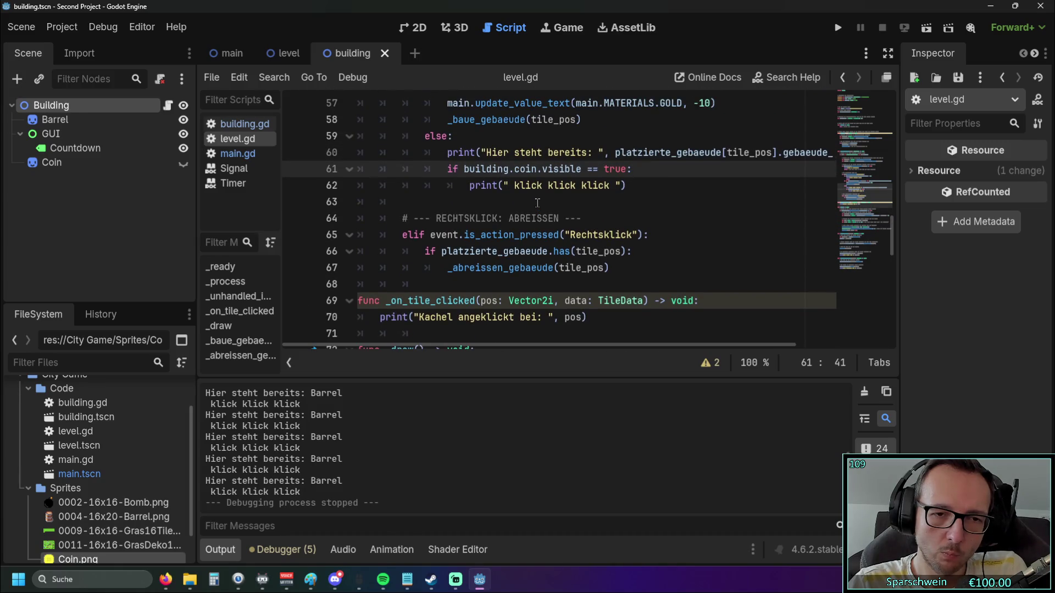
scroll(537, 202, up, 1)
scroll(537, 203, down, 1)
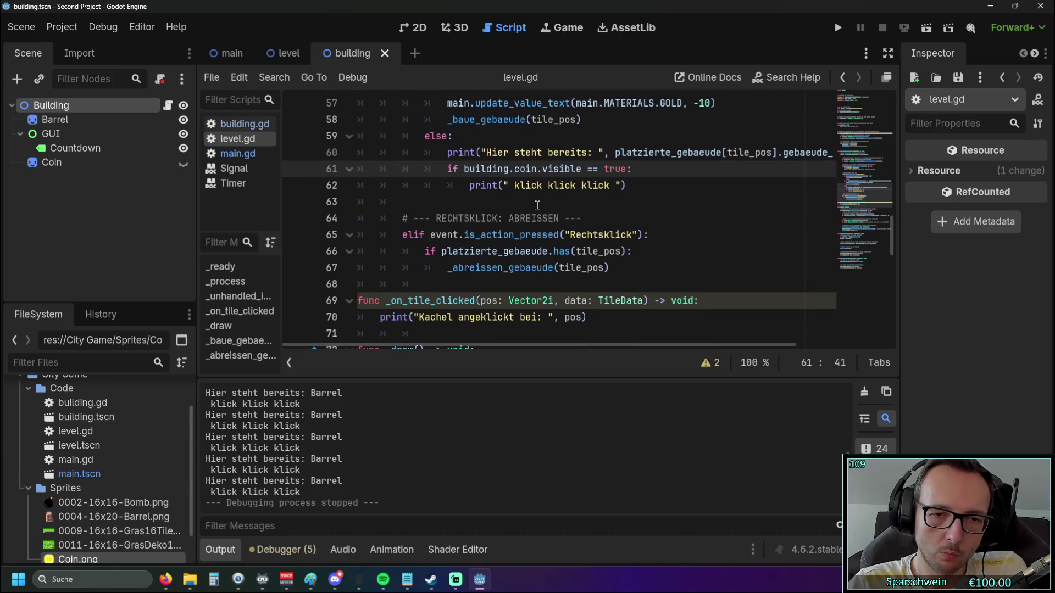
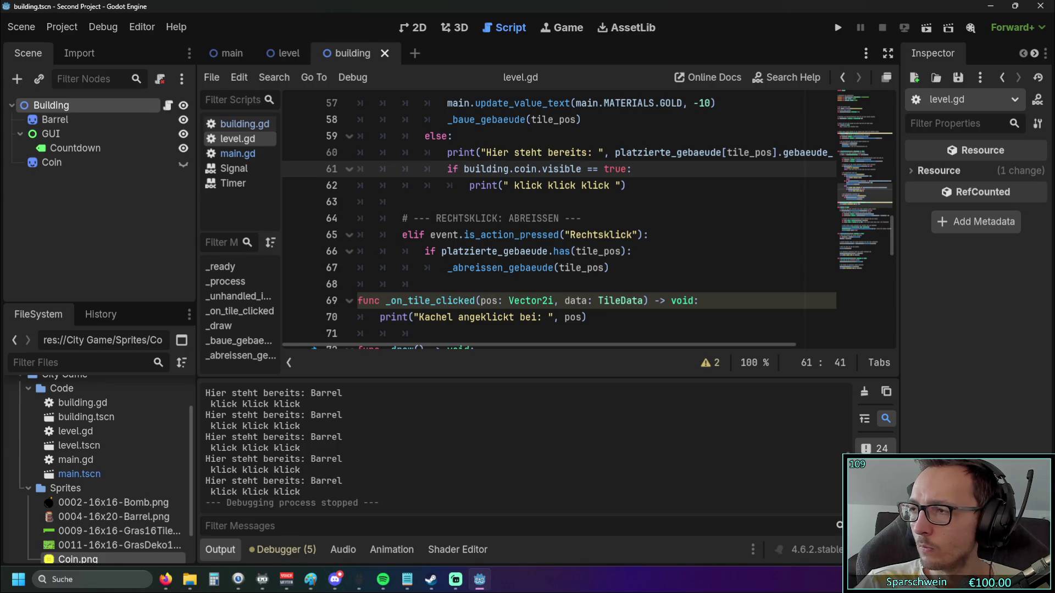
Review the end of line 70 in level.gd and dismiss the map_to_local documentation.
click(588, 324)
scroll(635, 283, down, 3)
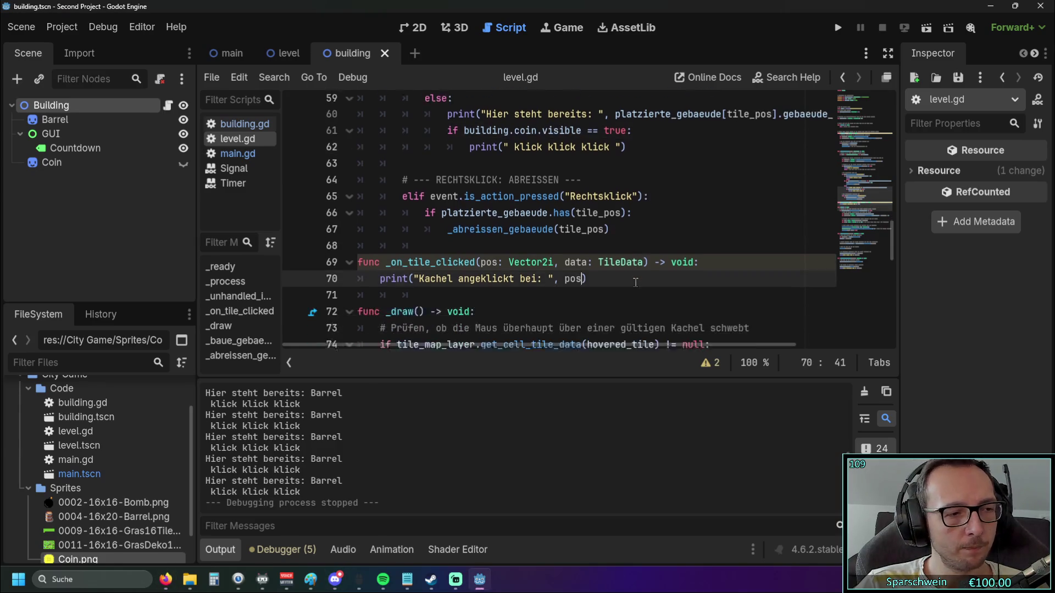
scroll(635, 283, up, 2)
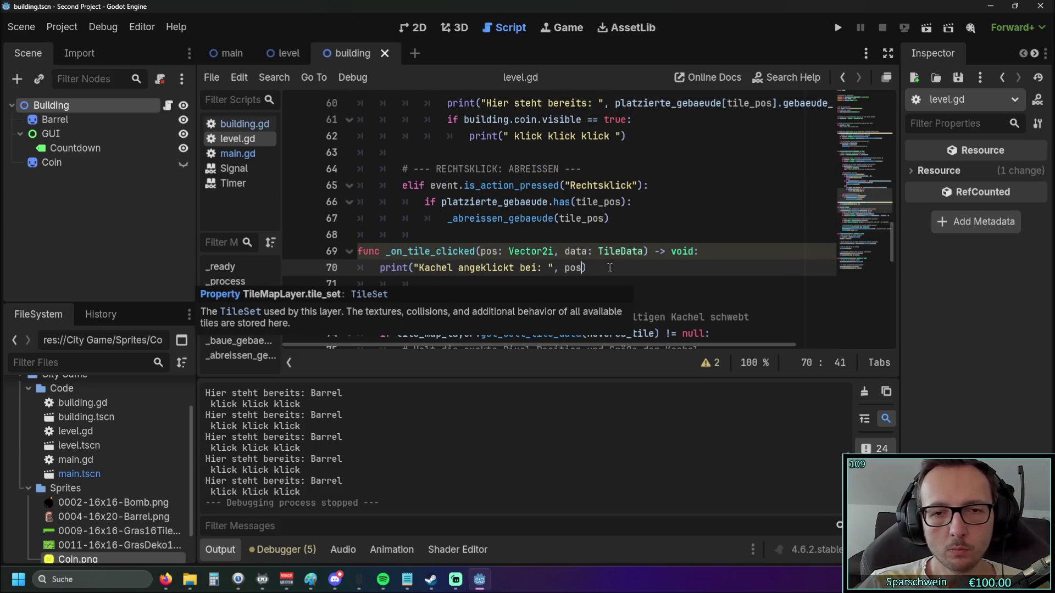
click(654, 272)
scroll(654, 272, up, 3)
scroll(651, 272, down, 10)
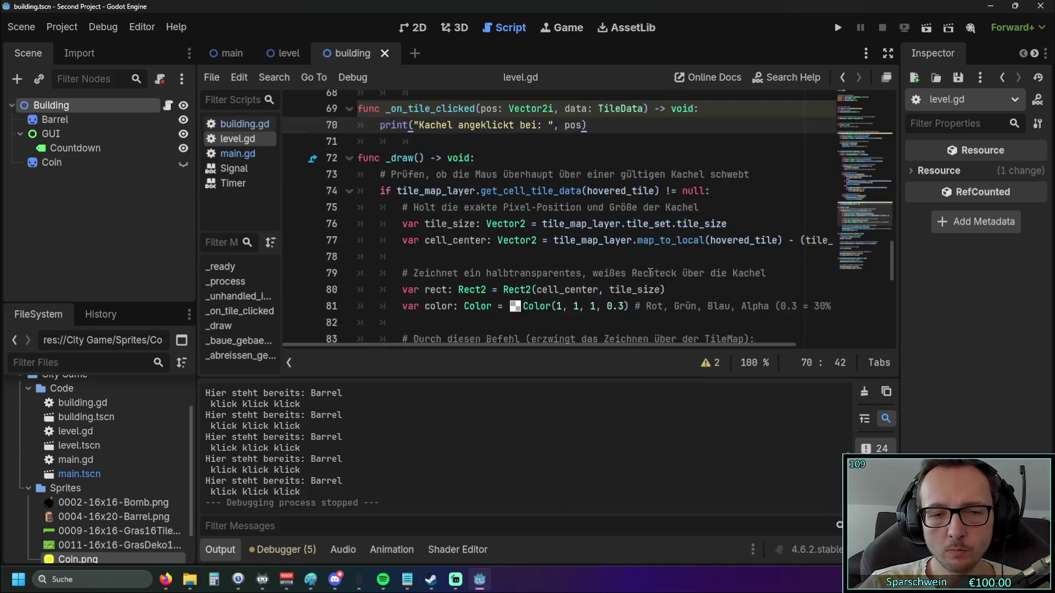
scroll(650, 273, down, 3)
scroll(649, 273, up, 4)
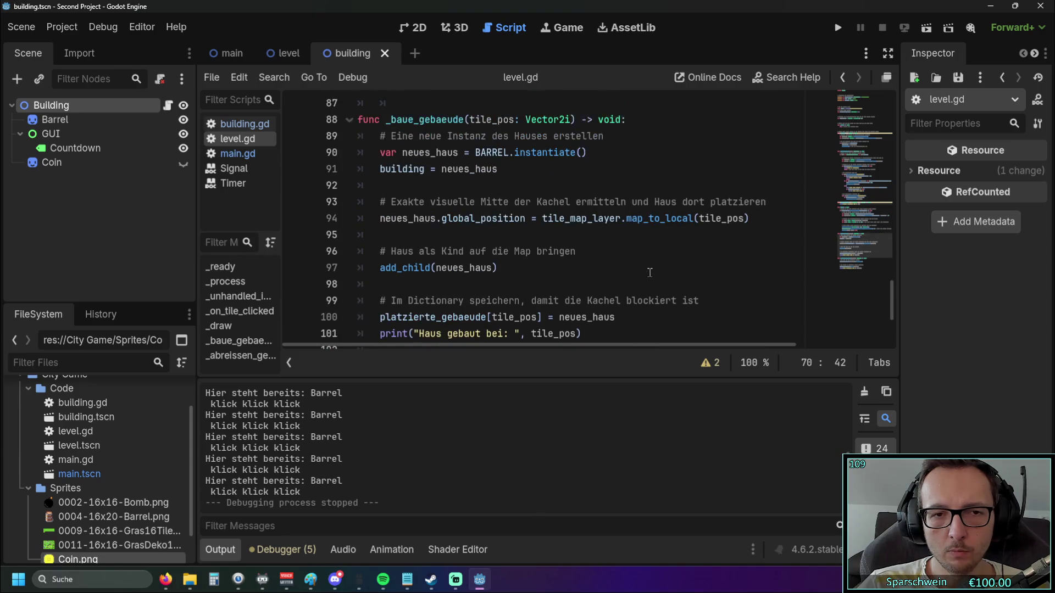
mouse_move(649, 272)
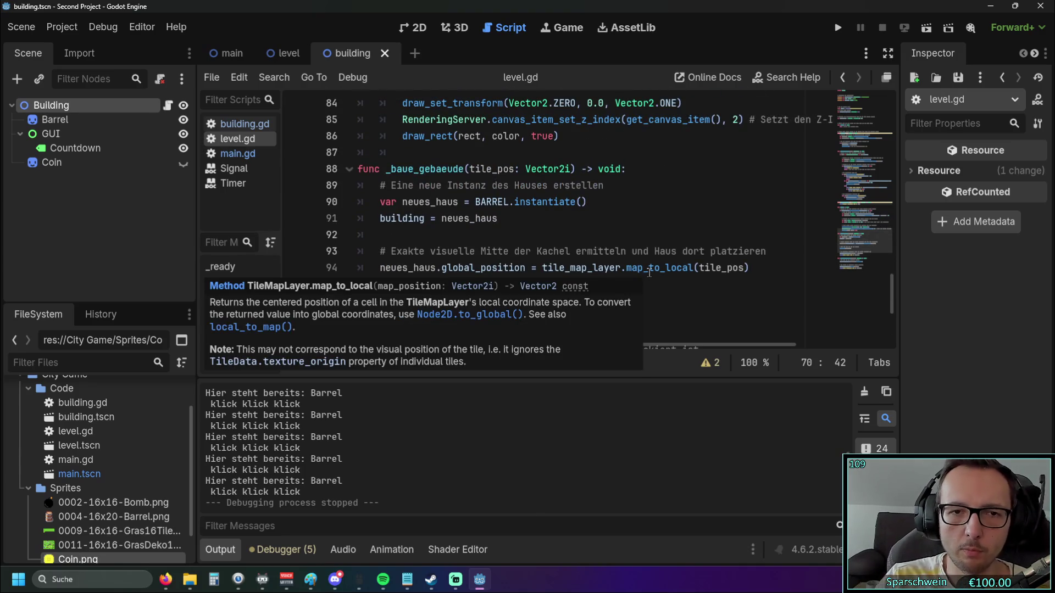
click(587, 201)
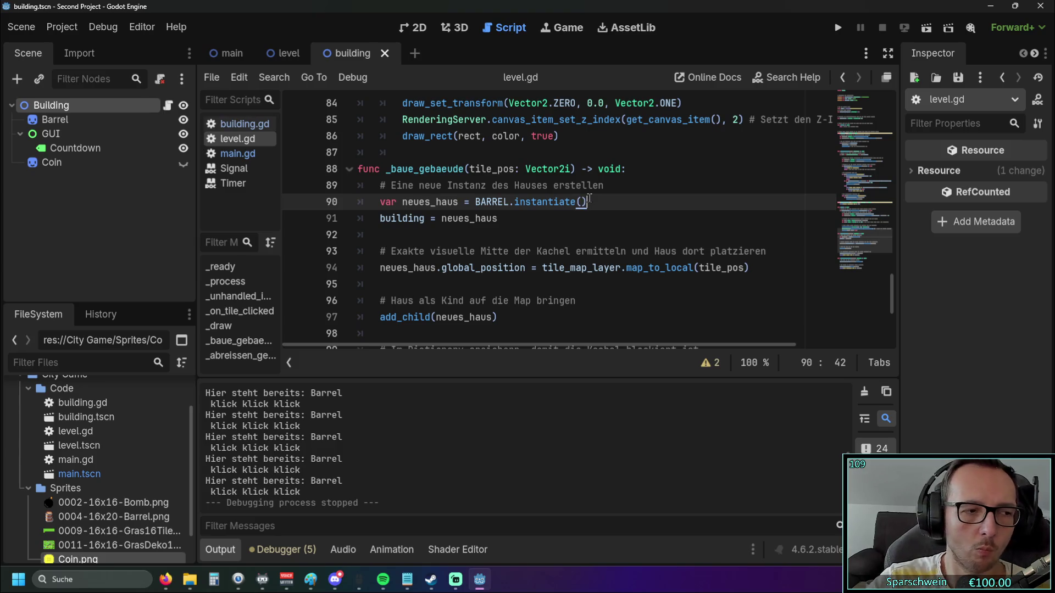
Scroll through level.gd down to the comment on line 104.
scroll(531, 200, down, 3)
scroll(531, 200, down, 1)
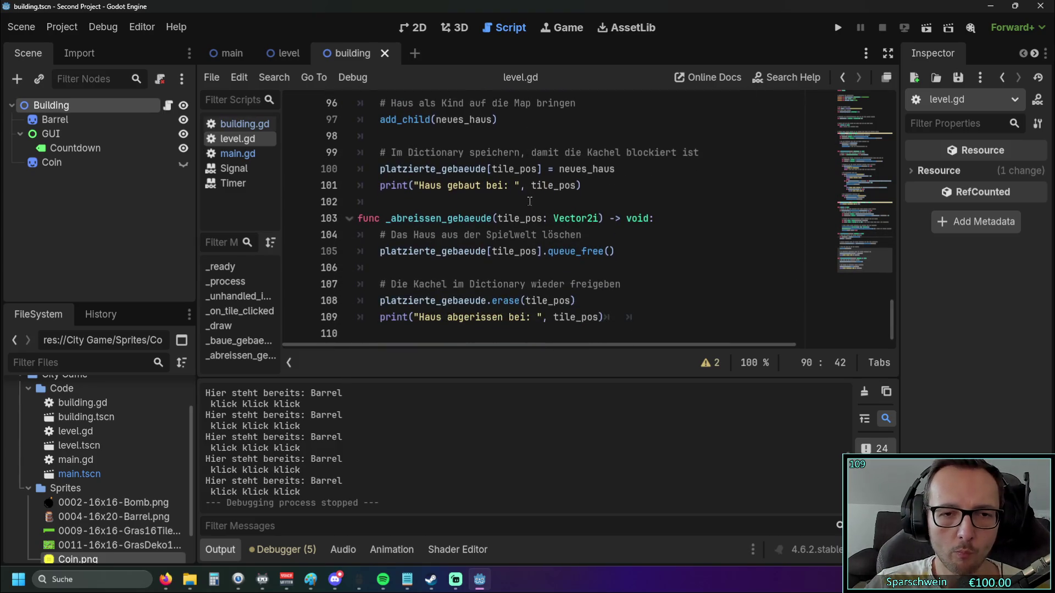
scroll(539, 242, up, 4)
scroll(541, 254, up, 1)
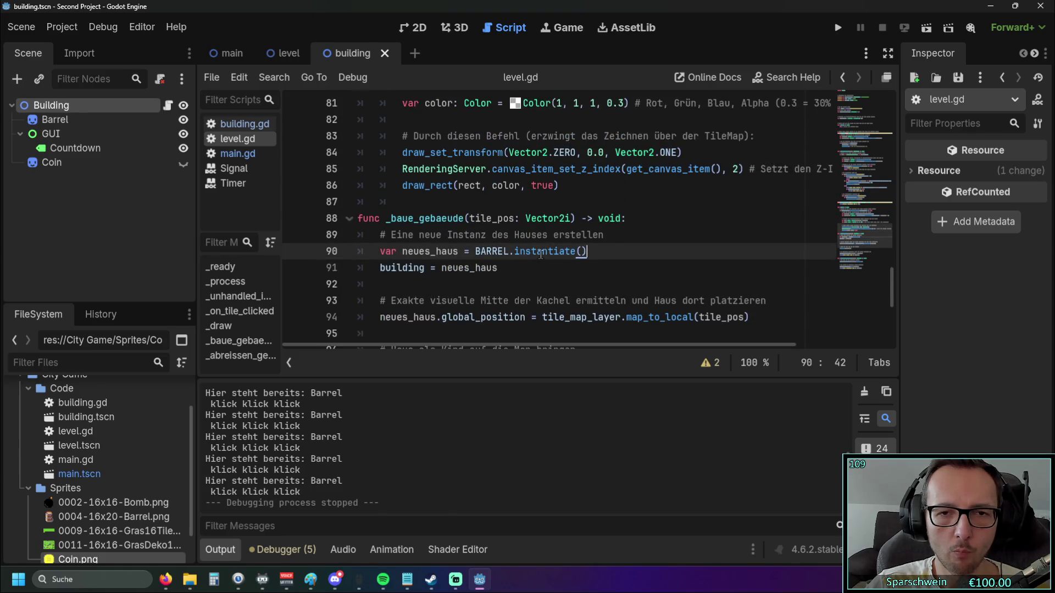
scroll(540, 256, up, 15)
scroll(540, 256, up, 12)
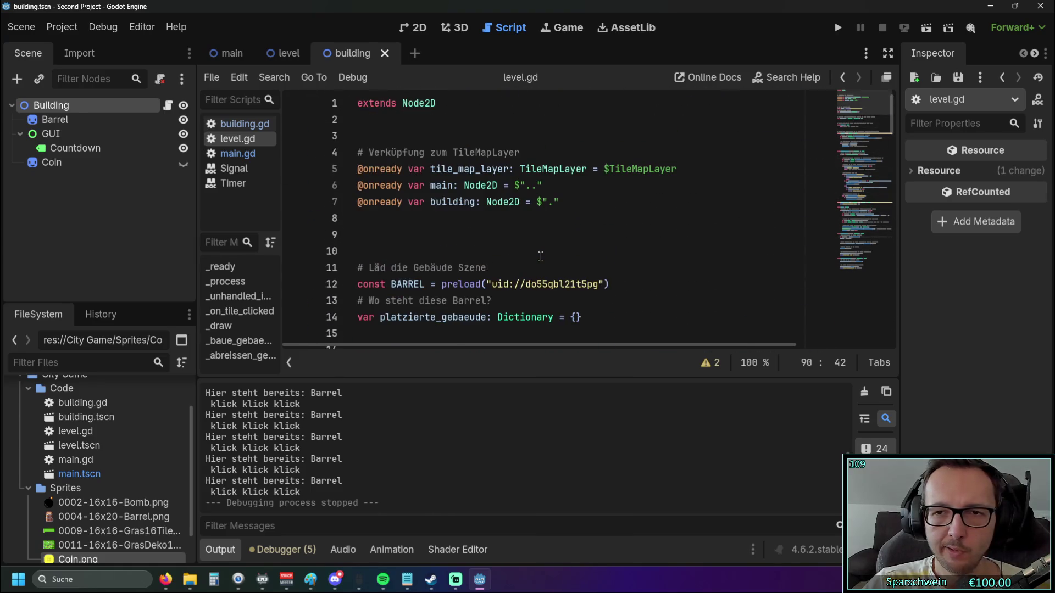
scroll(890, 118, down, 1)
drag(891, 125, 891, 330)
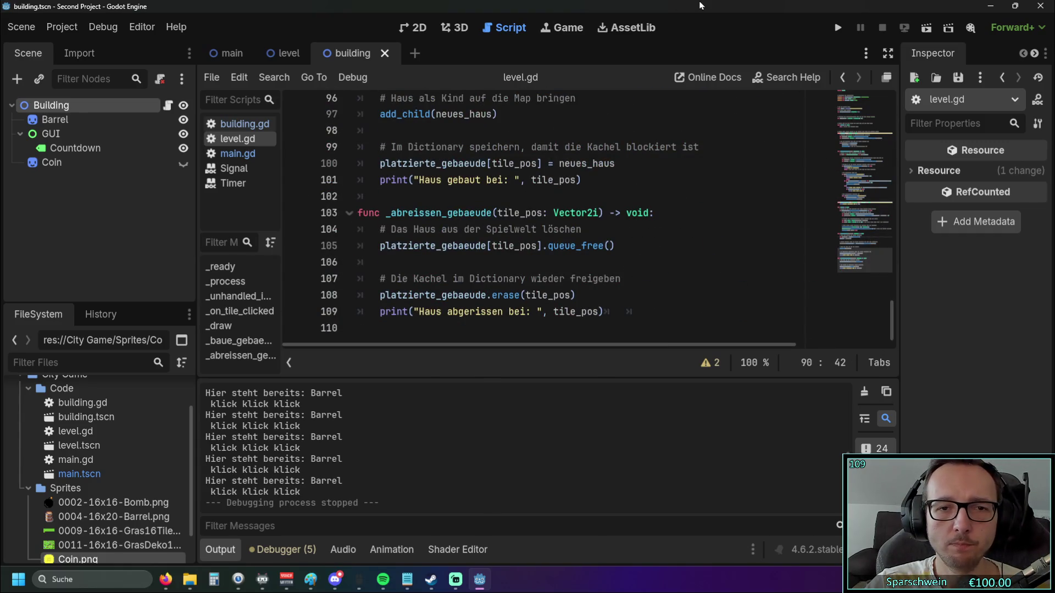
click(593, 229)
Look over the main, level and building scenes, and preview the coin image externally.
click(241, 53)
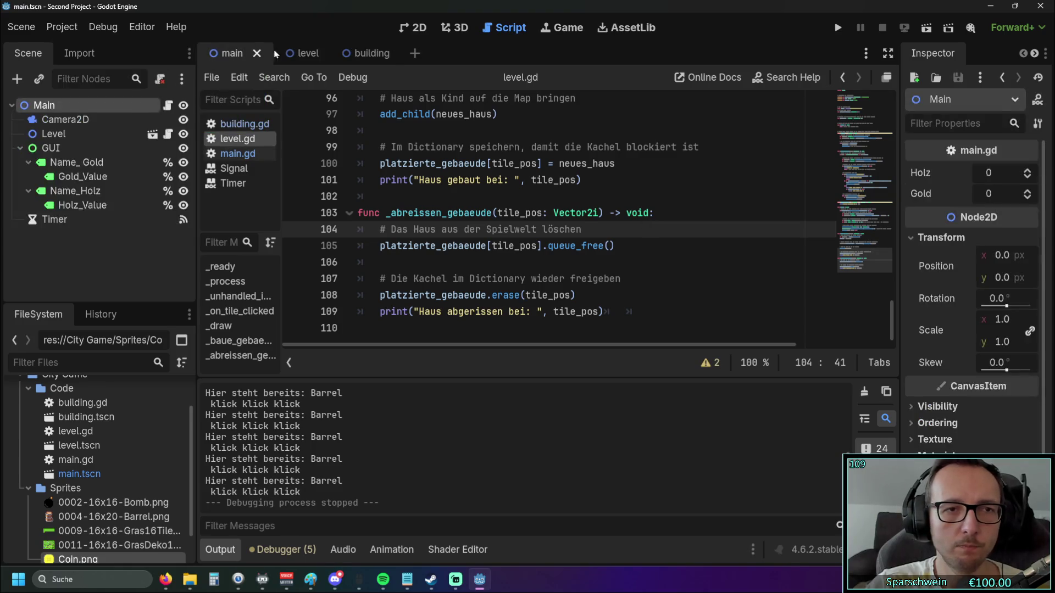
click(302, 53)
click(365, 53)
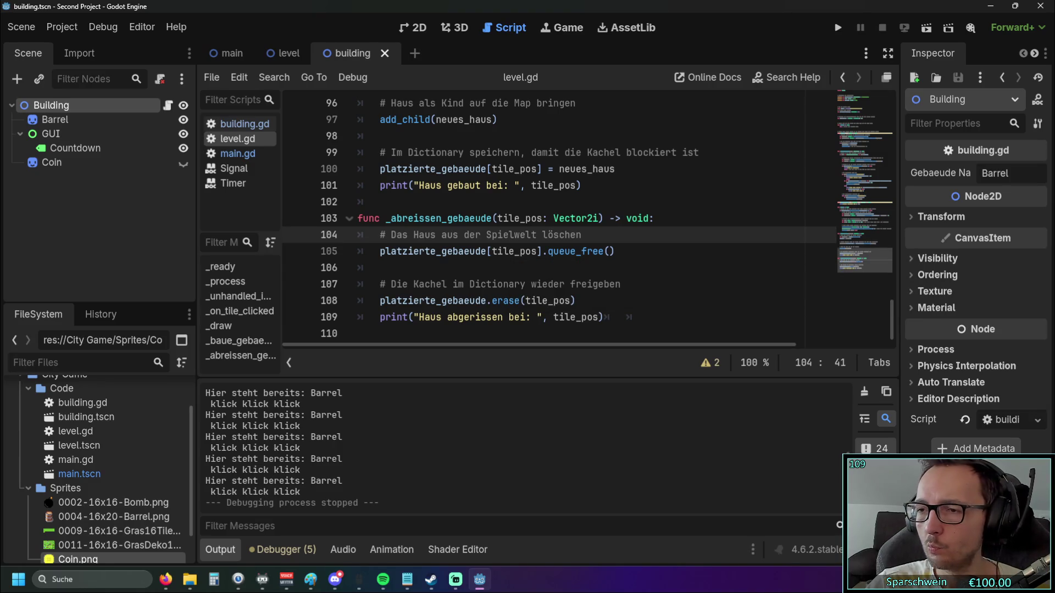
key(super+e)
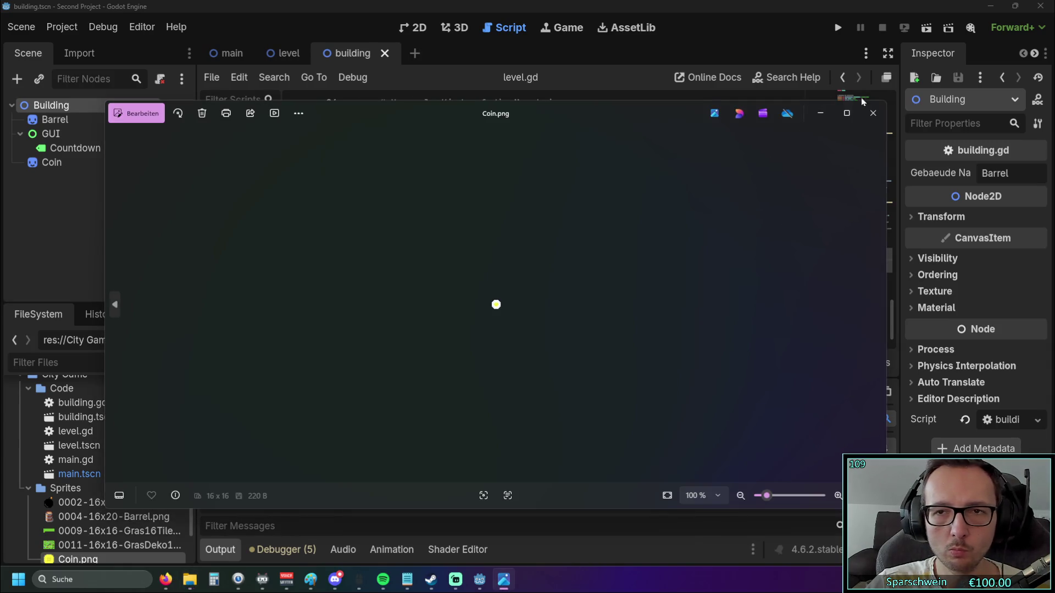
click(873, 113)
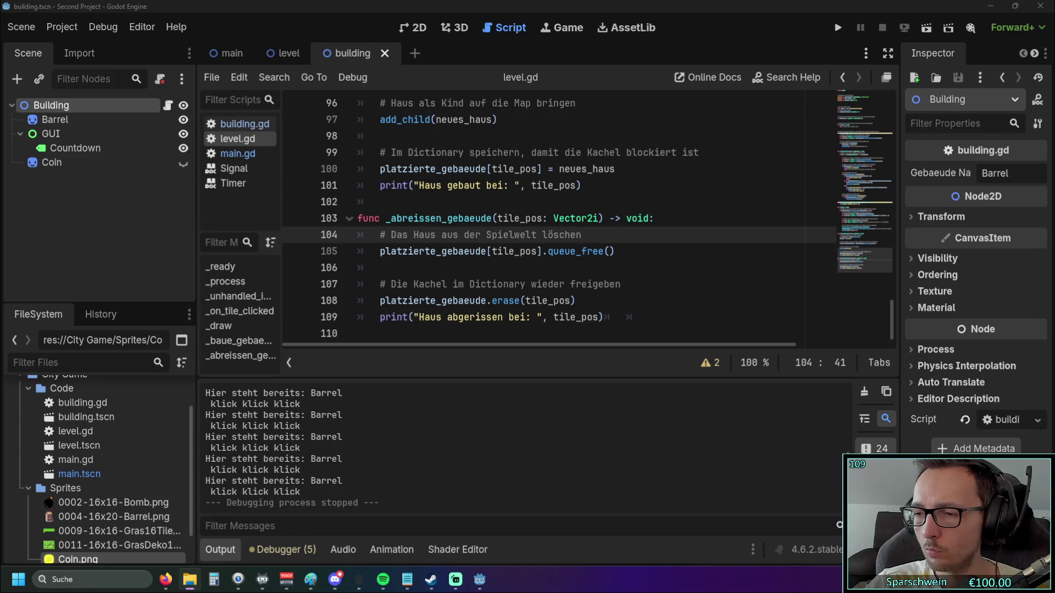
Delete 0002-16x16-Bomb.png from the Sprites folder and confirm its removal.
click(90, 505)
key(Delete)
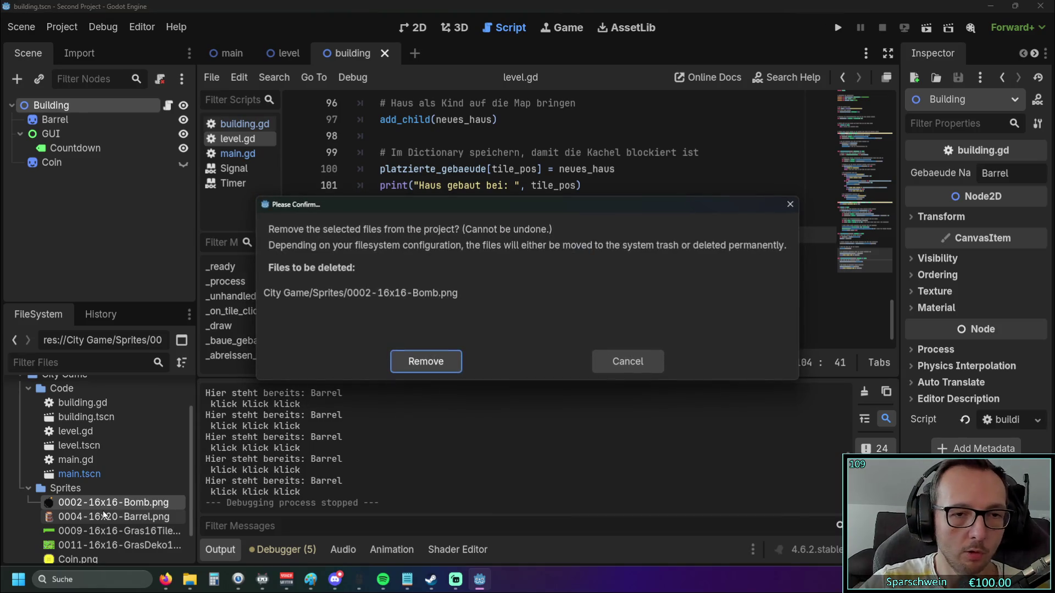
click(431, 357)
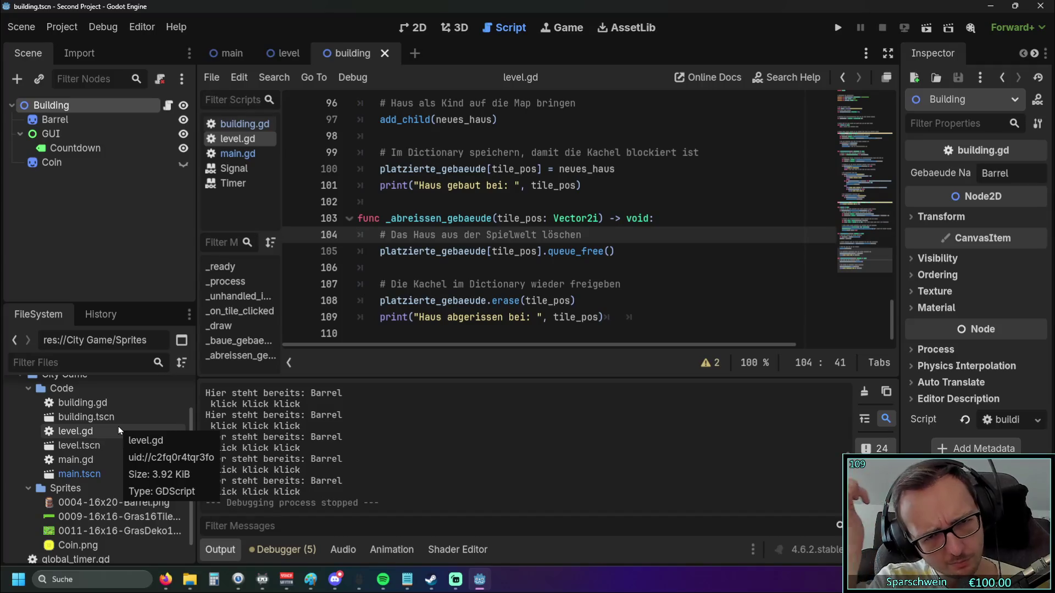
Select the _on_tile_clicked function on lines 69–70 and move to empty line 71.
scroll(496, 254, up, 2)
scroll(496, 254, up, 6)
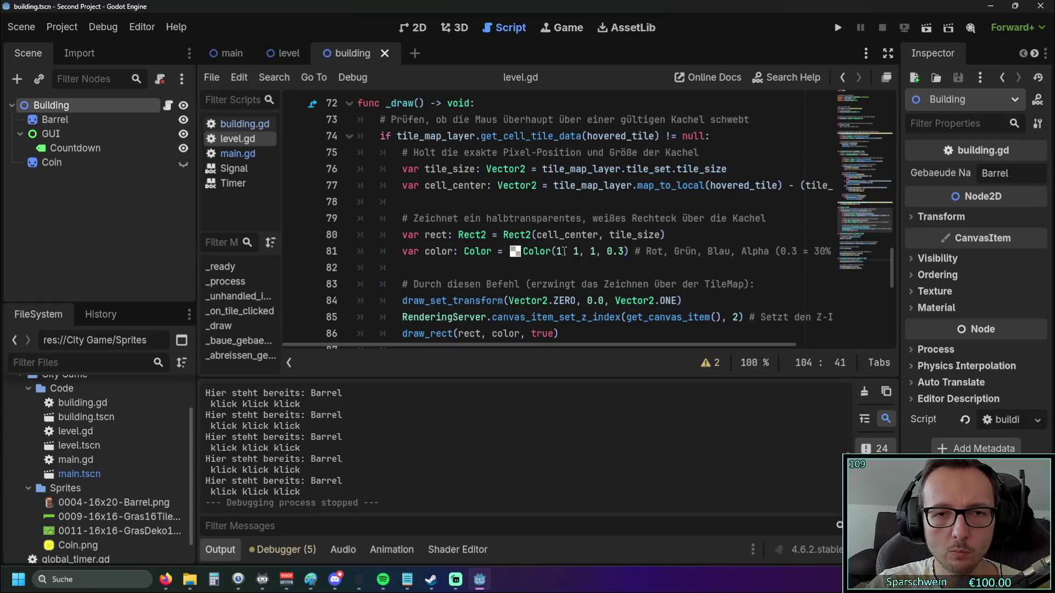
scroll(564, 252, up, 4)
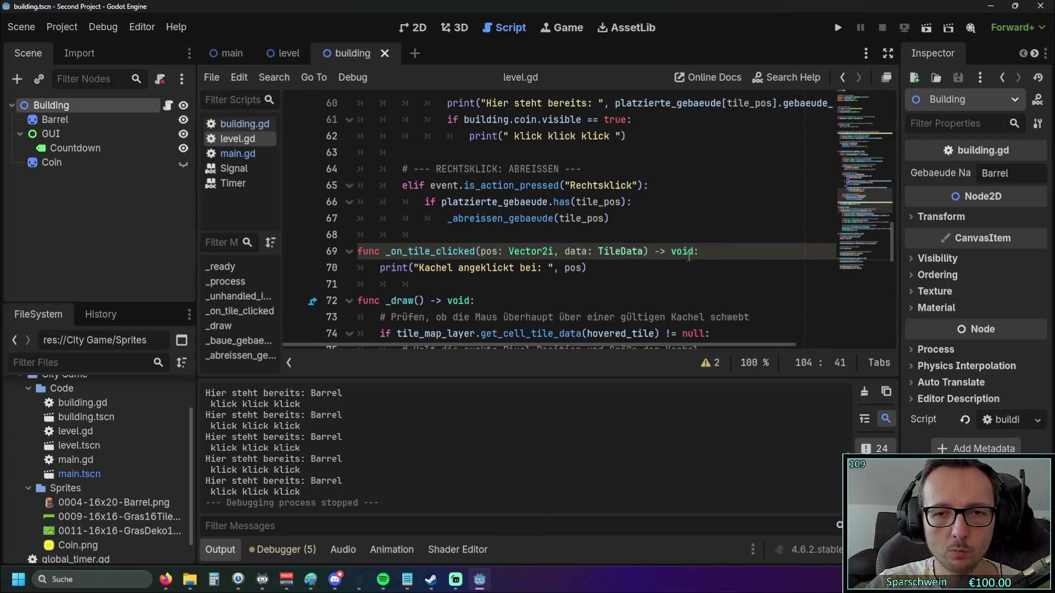
scroll(705, 261, up, 8)
scroll(704, 263, up, 5)
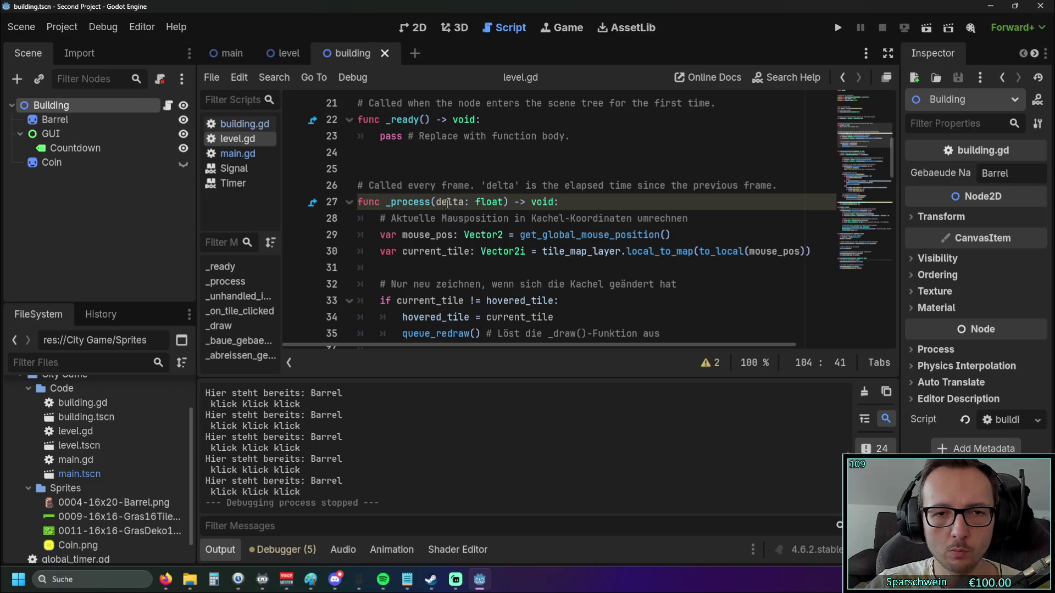
scroll(504, 221, down, 2)
scroll(504, 220, down, 4)
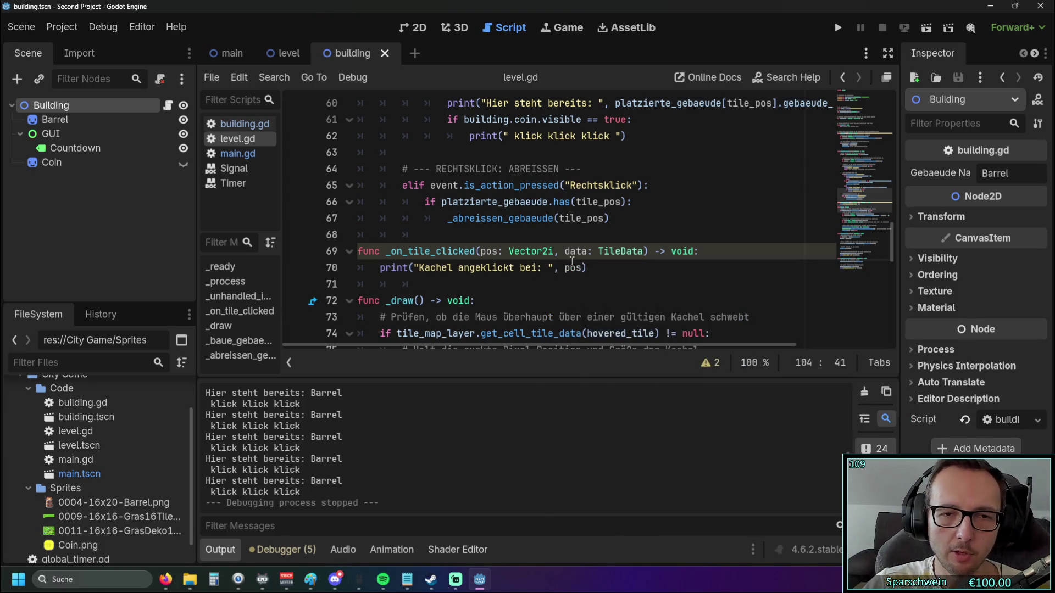
drag(587, 268, 343, 252)
click(690, 291)
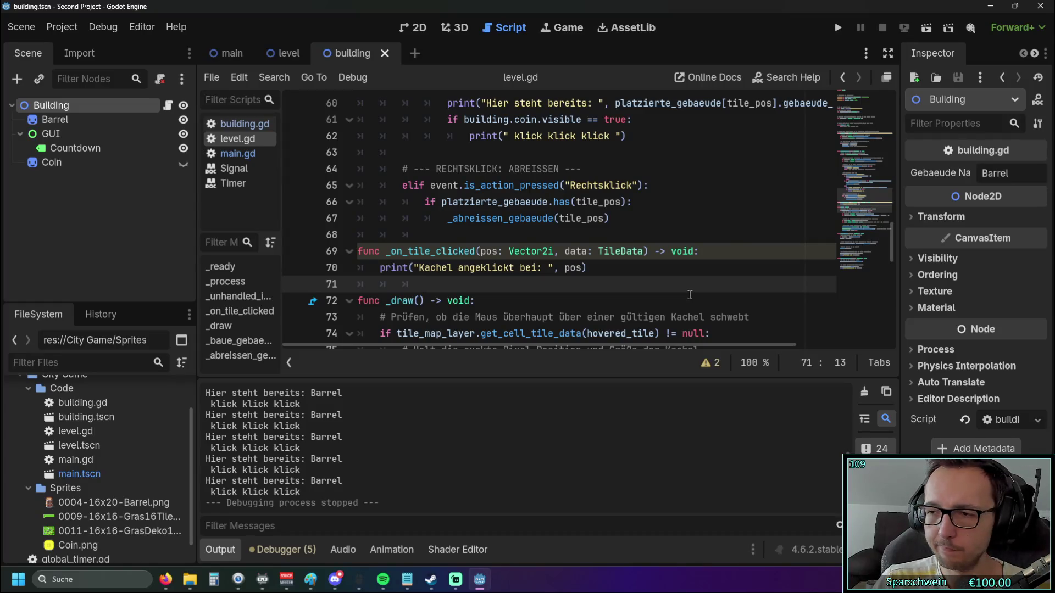
Return to line 70 of level.gd and launch the game with F5.
scroll(601, 264, down, 1)
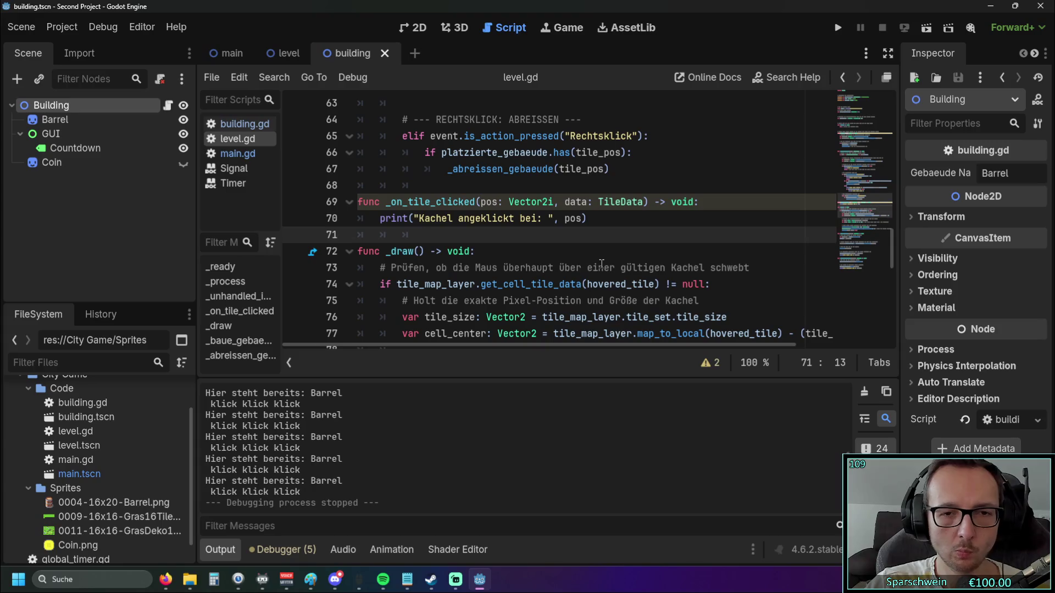
scroll(604, 265, up, 1)
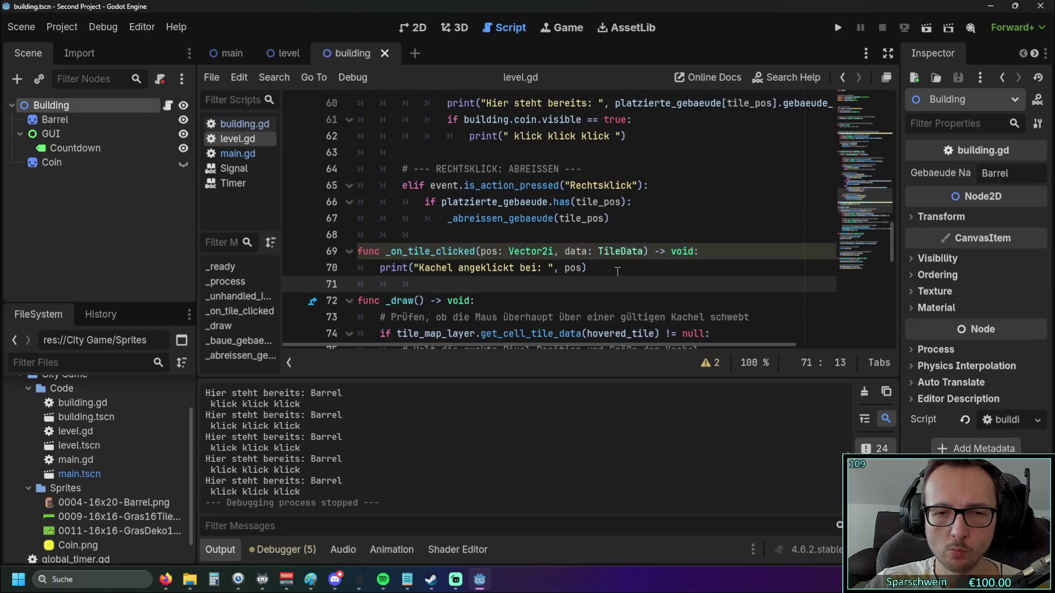
scroll(617, 272, up, 1)
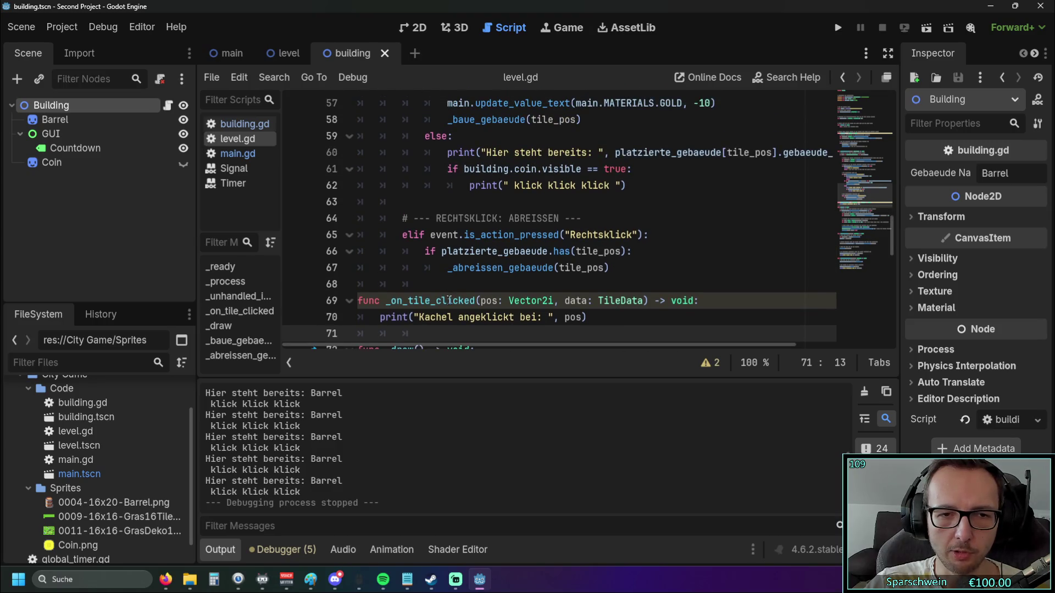
click(604, 317)
scroll(365, 430, up, 5)
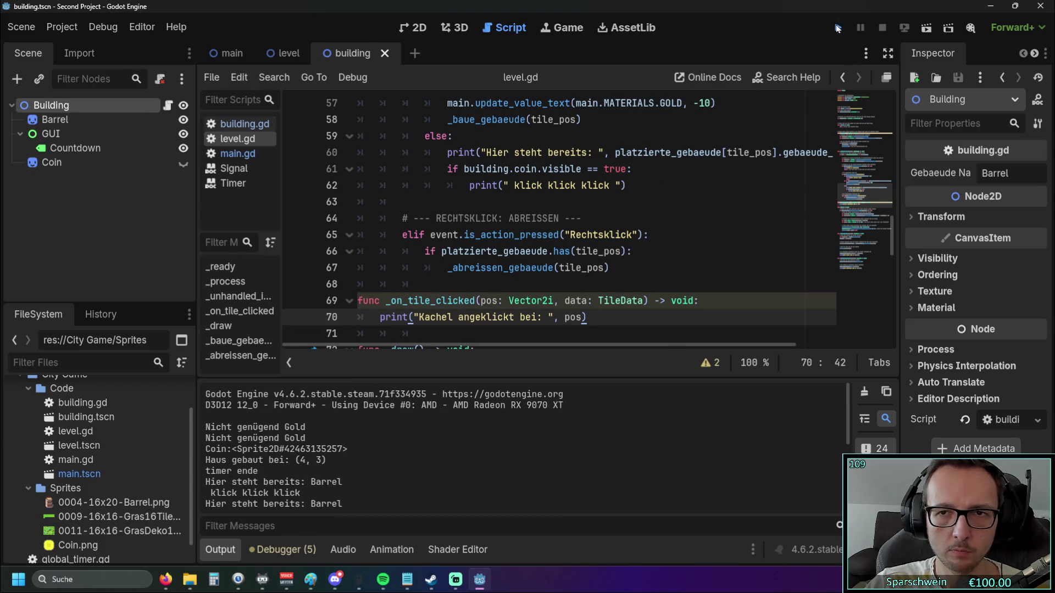
key(F5)
click(647, 293)
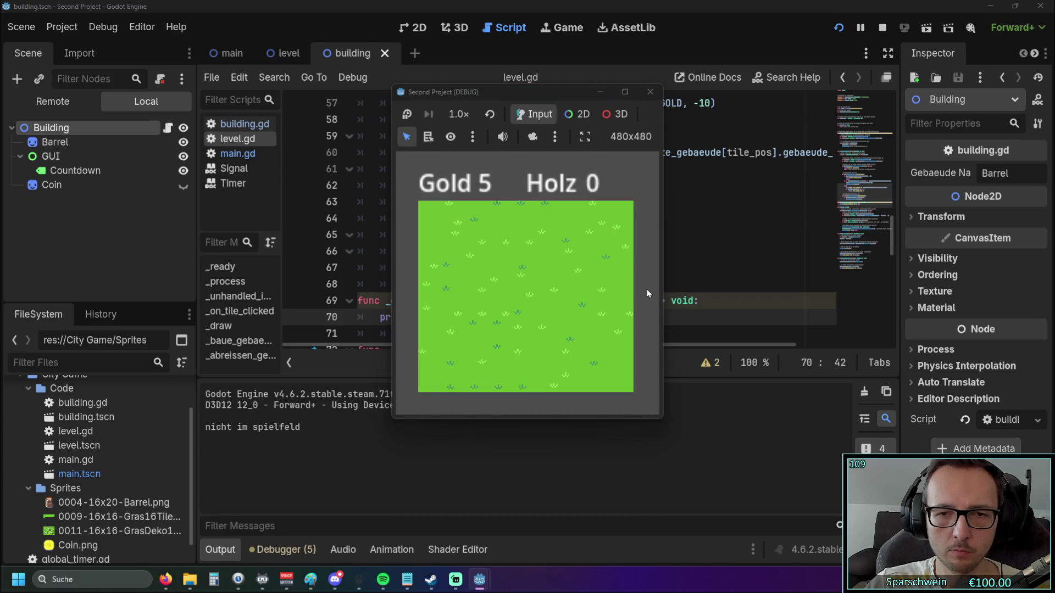
Place barrels on grass tiles (4, 3) and (3, 3).
click(621, 289)
click(527, 283)
click(477, 281)
click(504, 291)
click(527, 296)
click(530, 292)
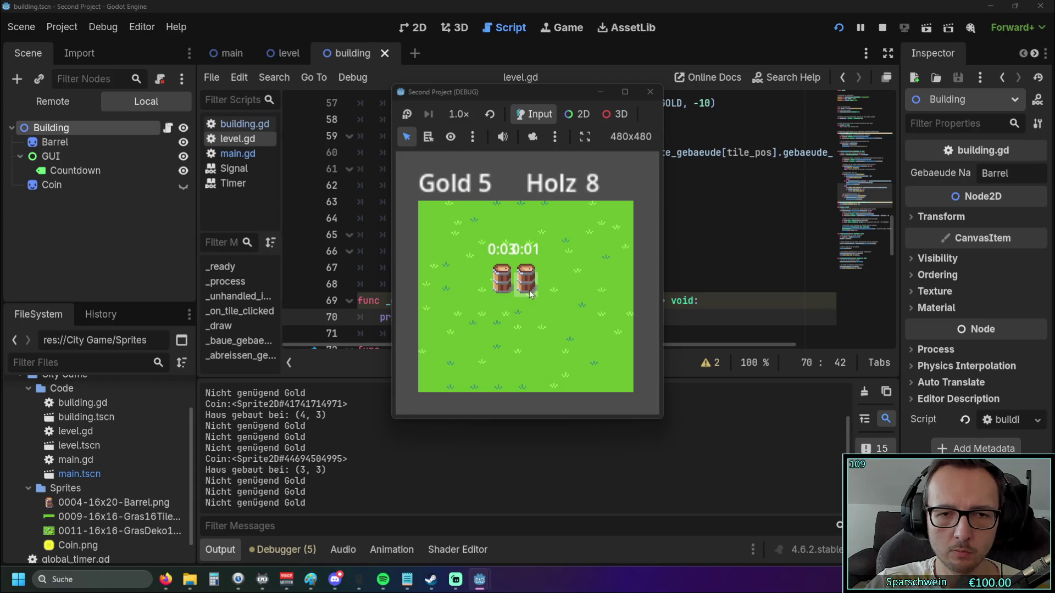
Collect gold coins from the barrels, then demolish the barrels on (3, 3) and (4, 3).
click(522, 291)
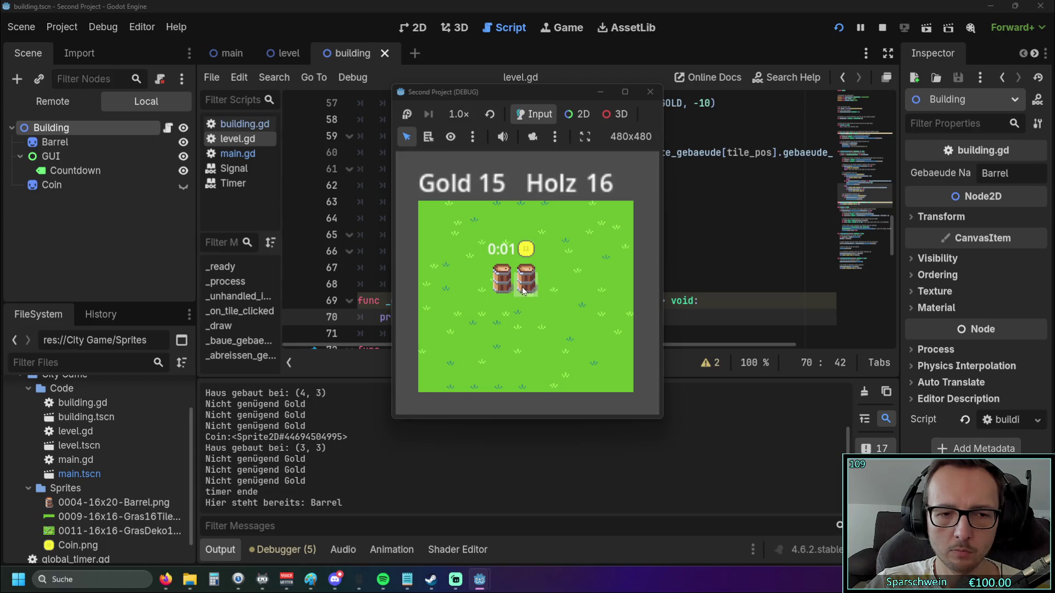
click(523, 291)
click(522, 288)
click(522, 288)
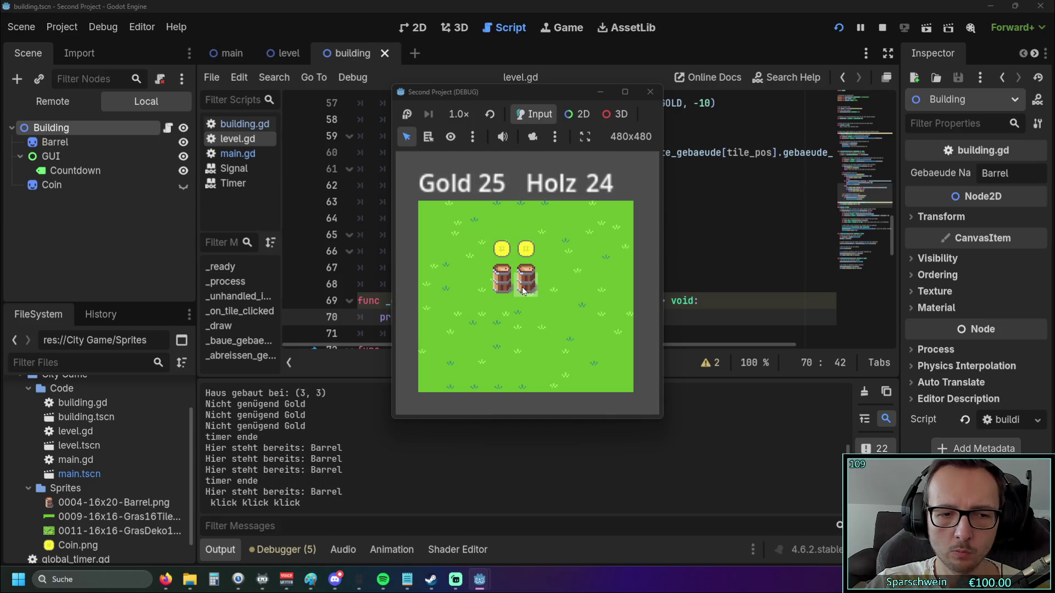
click(522, 287)
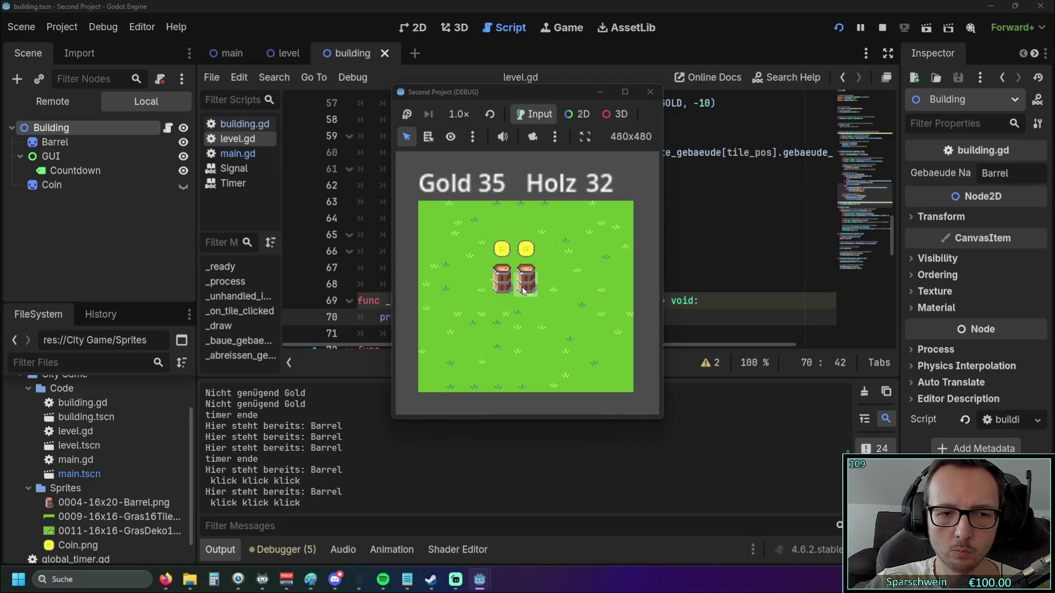
click(508, 290)
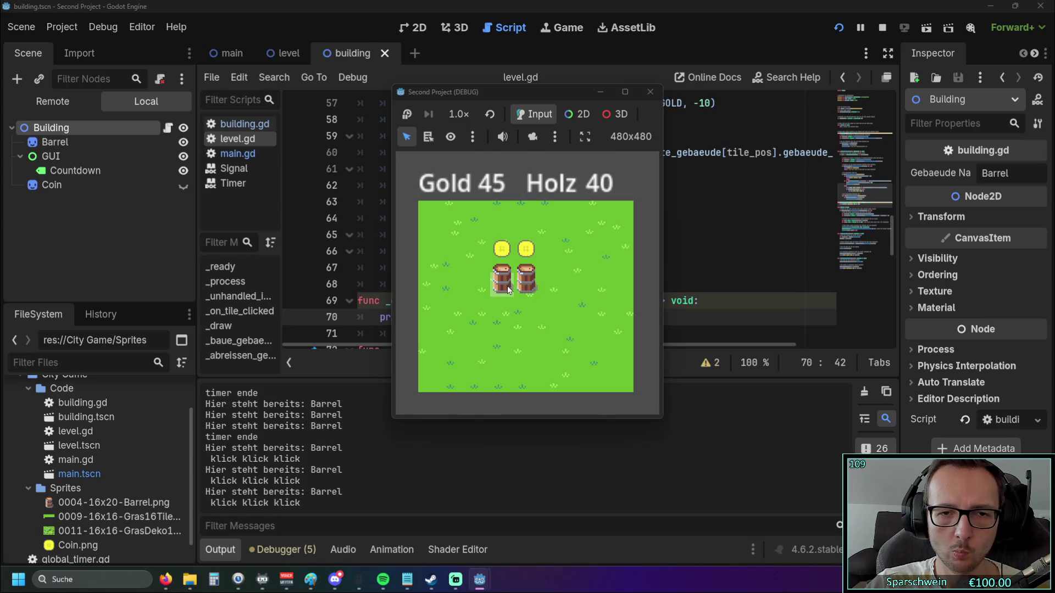
right_click(509, 290)
right_click(524, 285)
Stop the running game, return to line 64 of the script, and bring Steam forward.
click(654, 97)
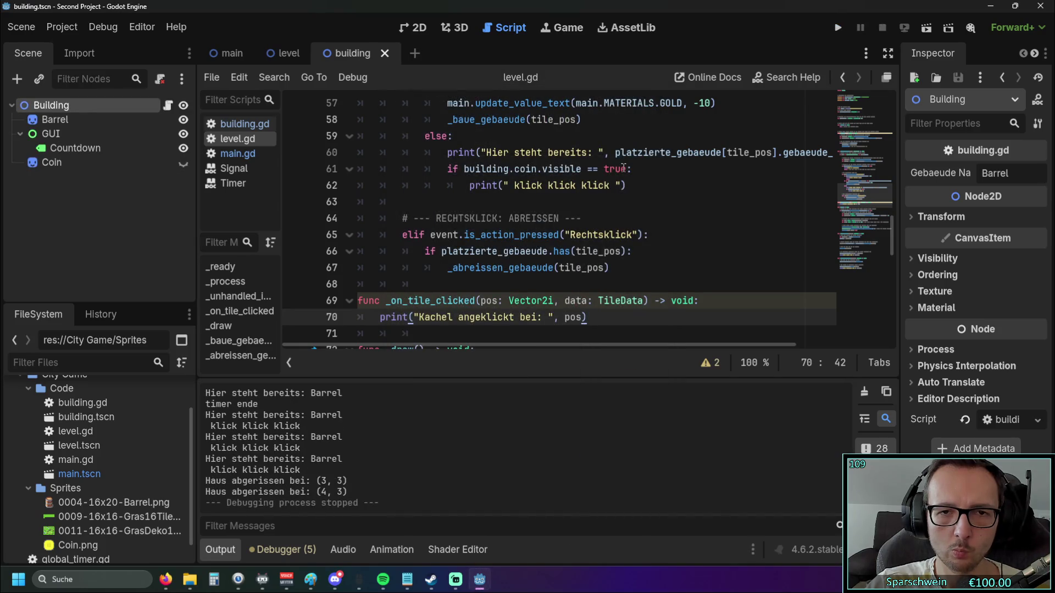
click(616, 216)
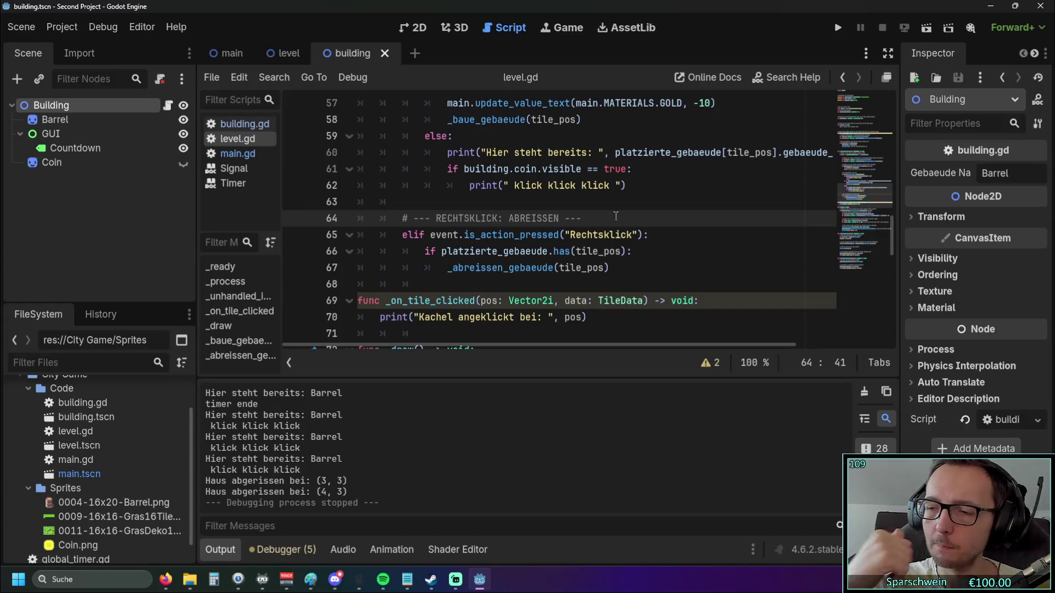
click(431, 580)
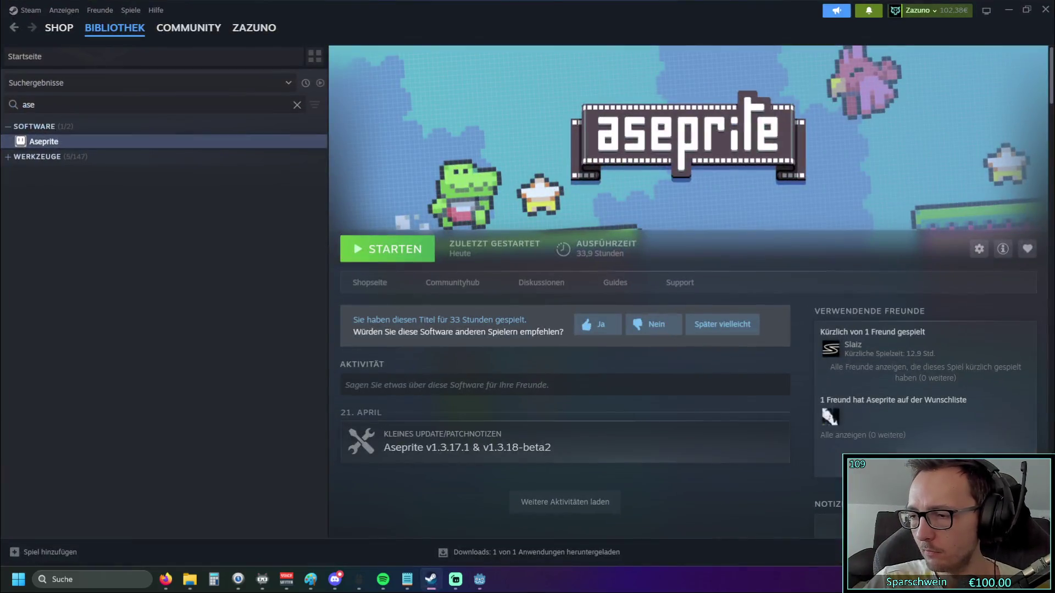
click(430, 580)
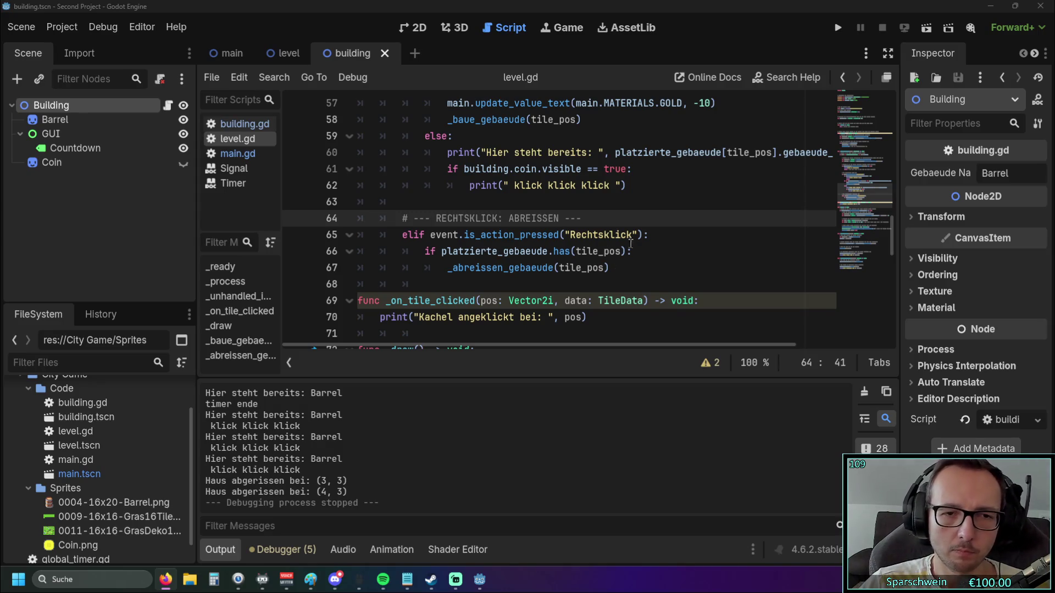
scroll(629, 247, down, 4)
scroll(662, 259, up, 1)
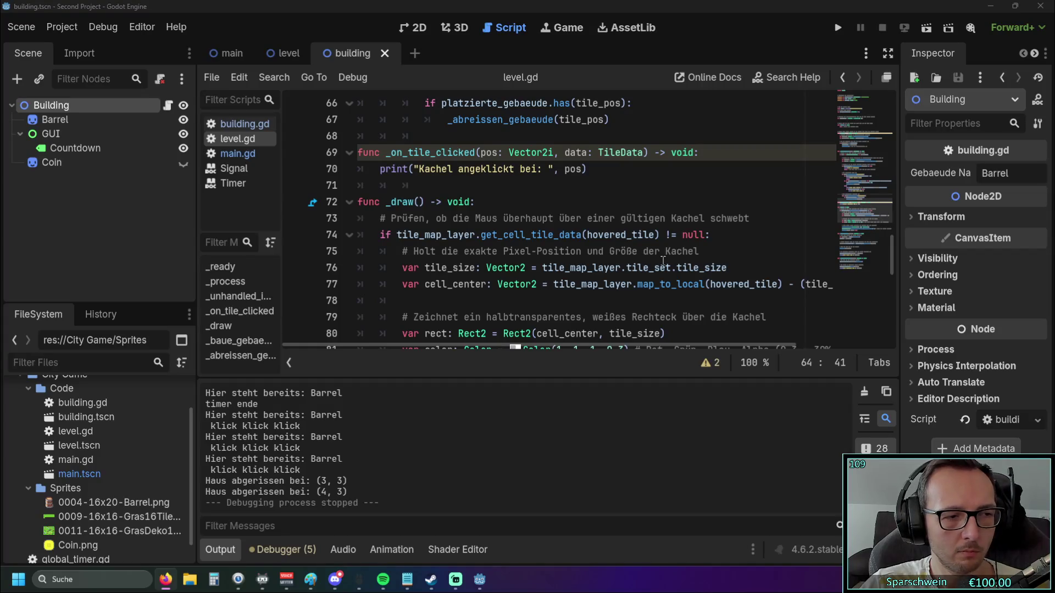
mouse_move(680, 294)
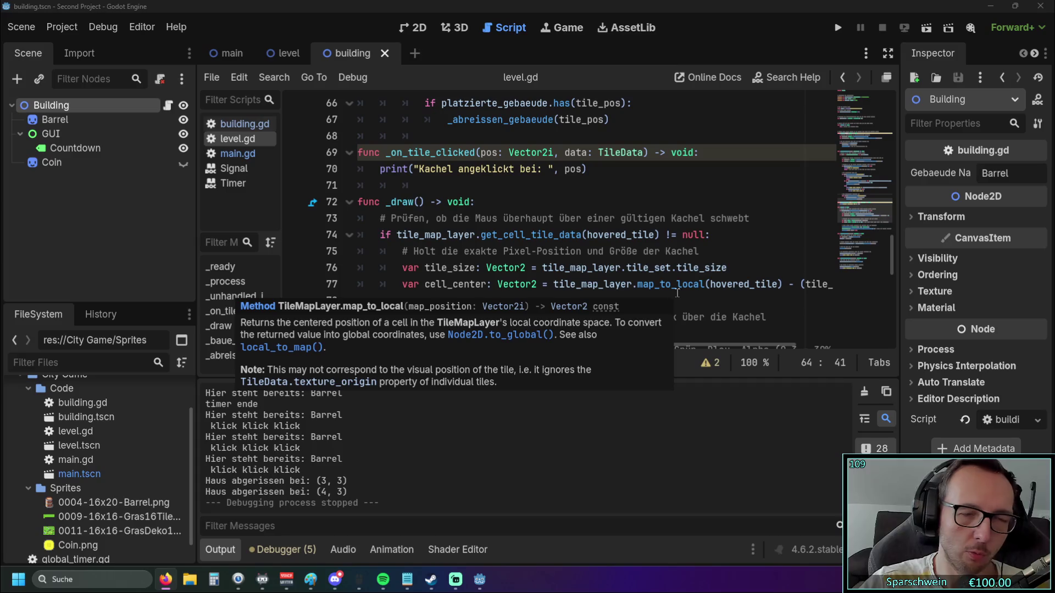
scroll(558, 230, down, 1)
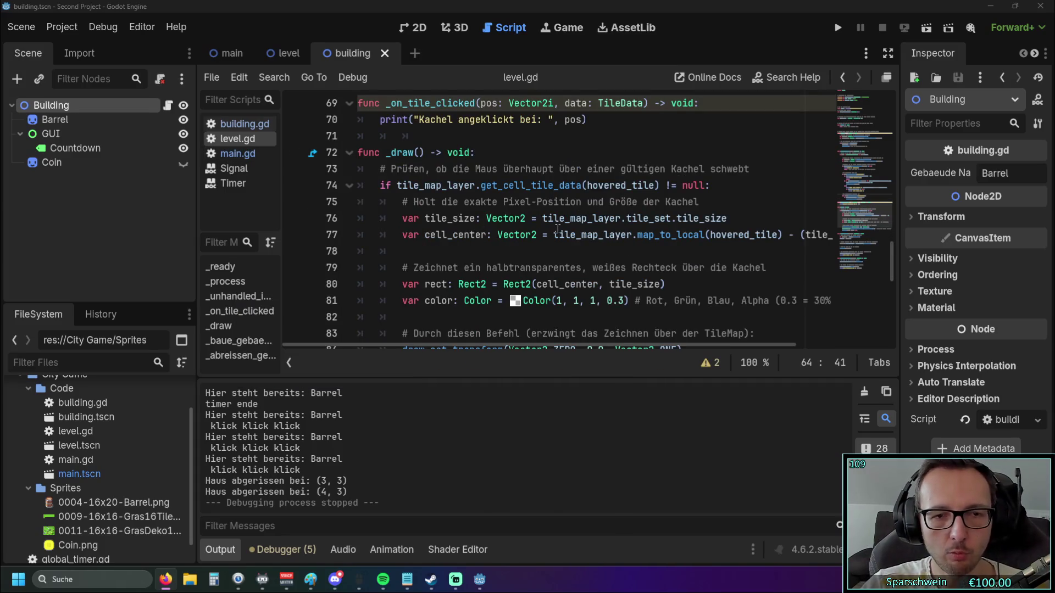
scroll(558, 230, down, 1)
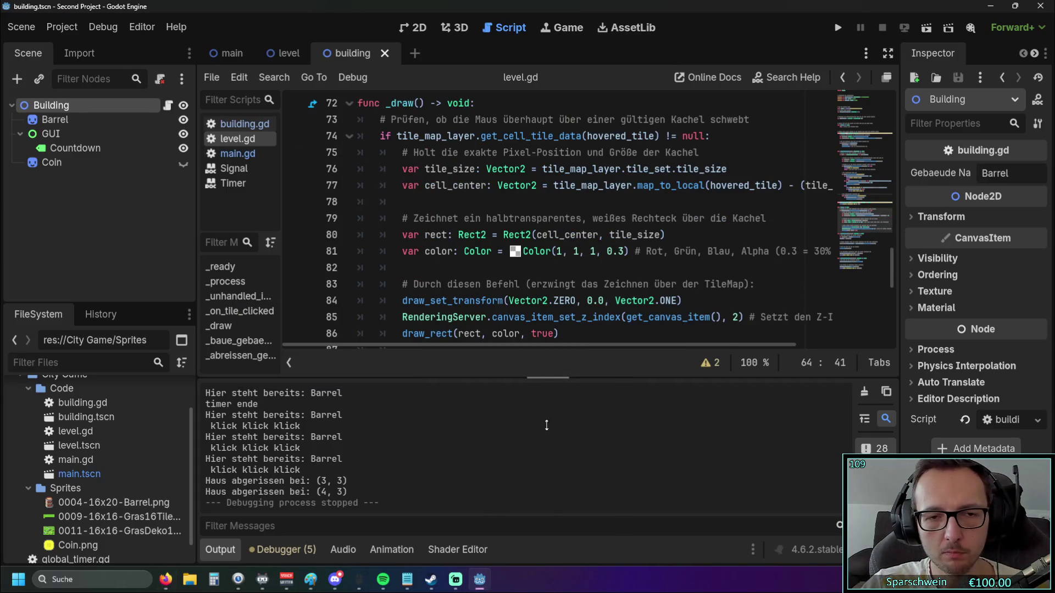
scroll(582, 225, down, 4)
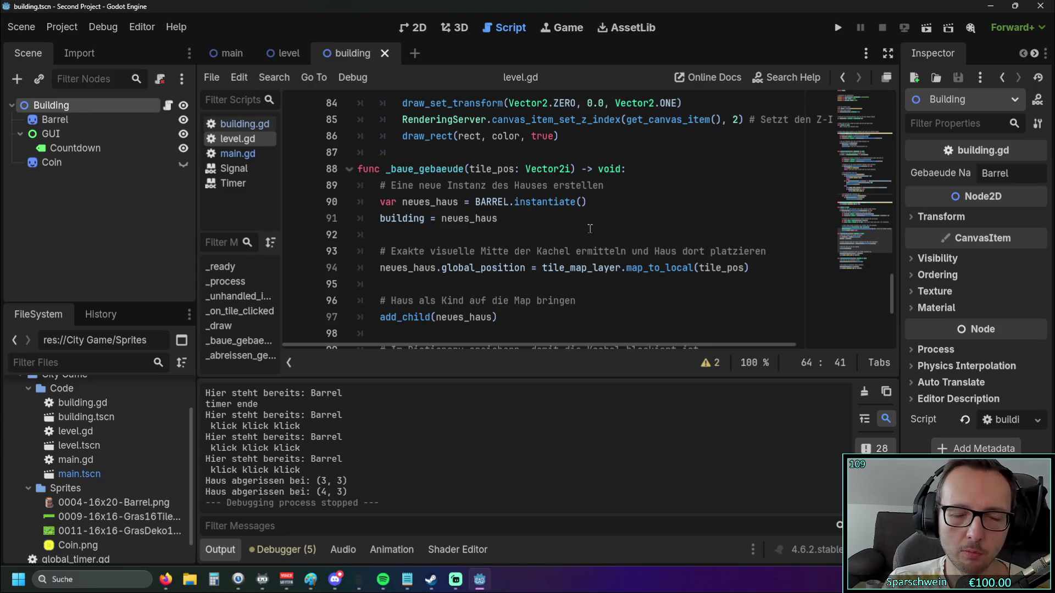
scroll(590, 228, up, 4)
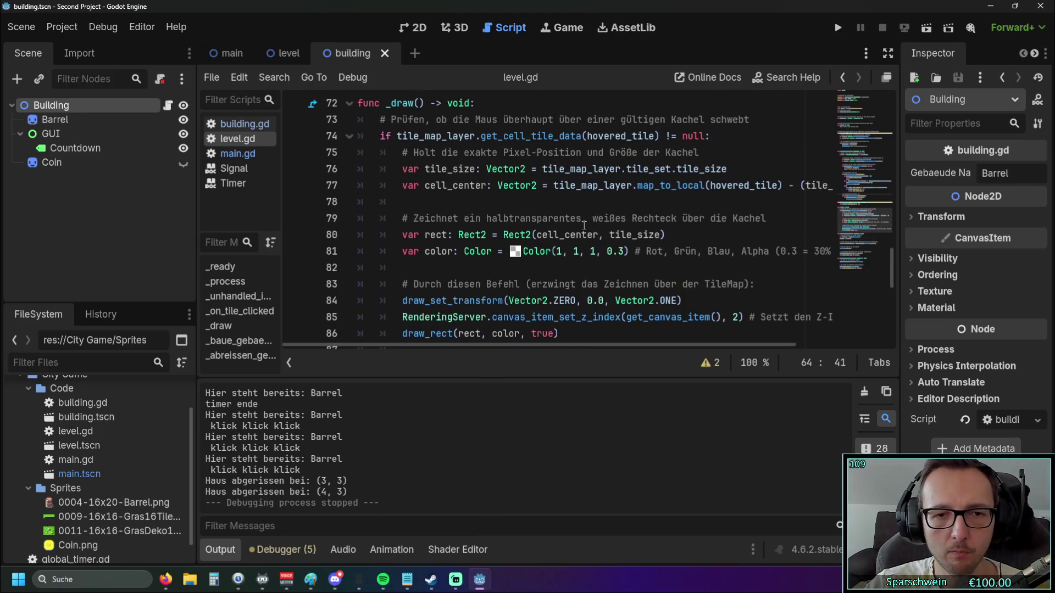
scroll(584, 225, up, 4)
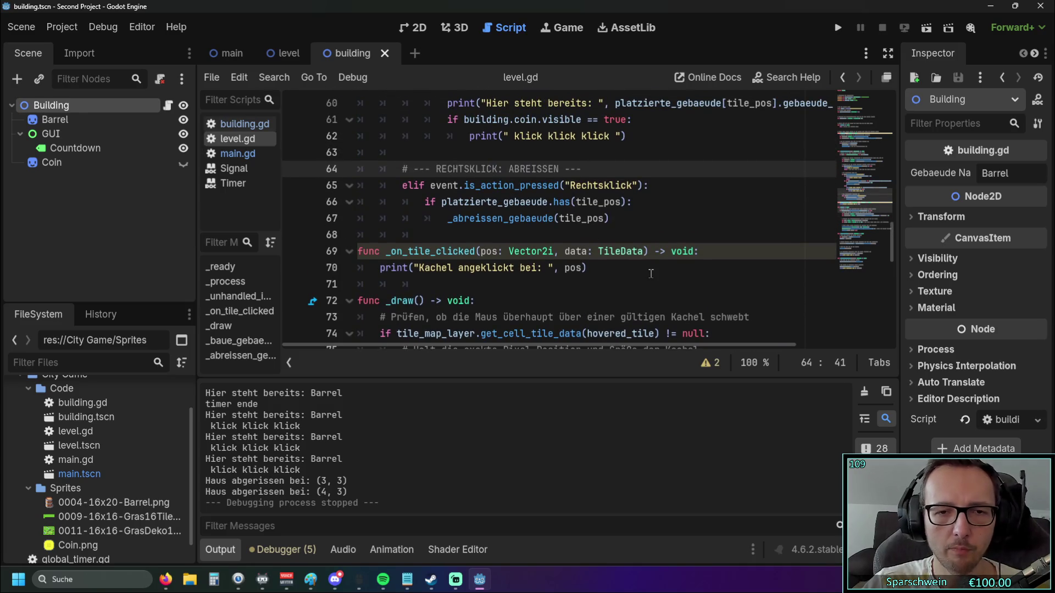